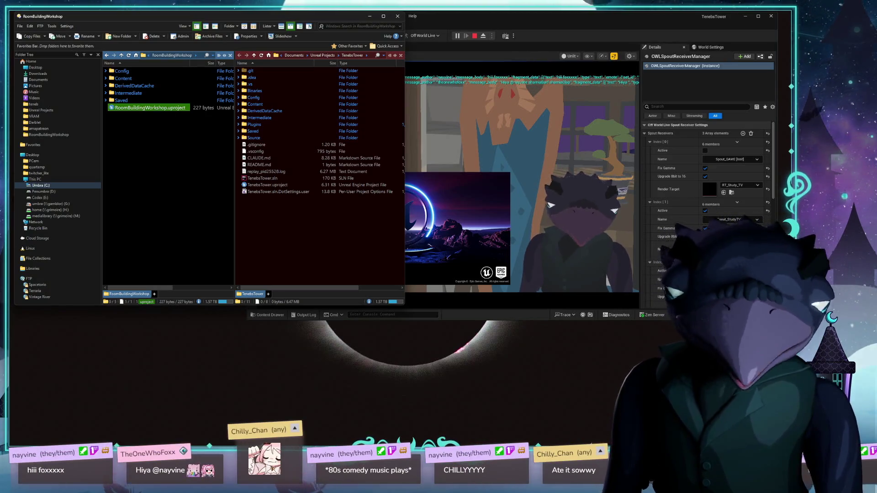
Bring the loading RoomBuildingWorkshop editor forward and focus its console command field.
left_click(442, 215)
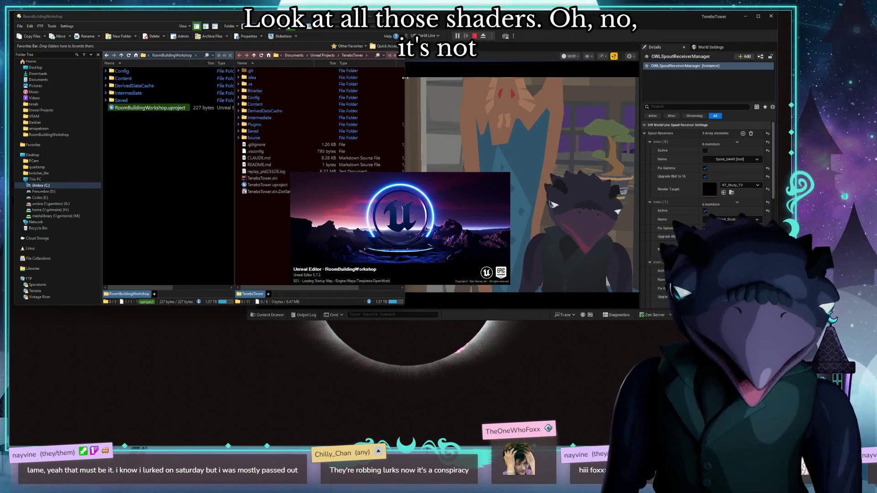
left_click(389, 315)
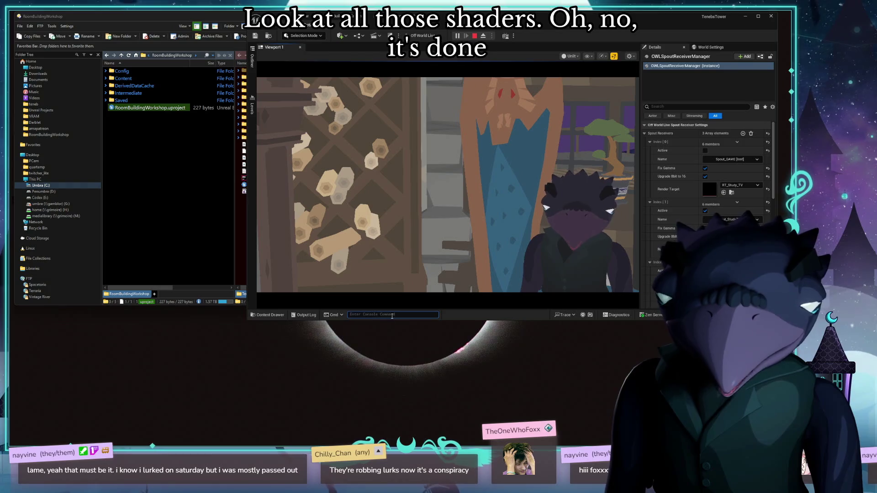
type("r.scnree")
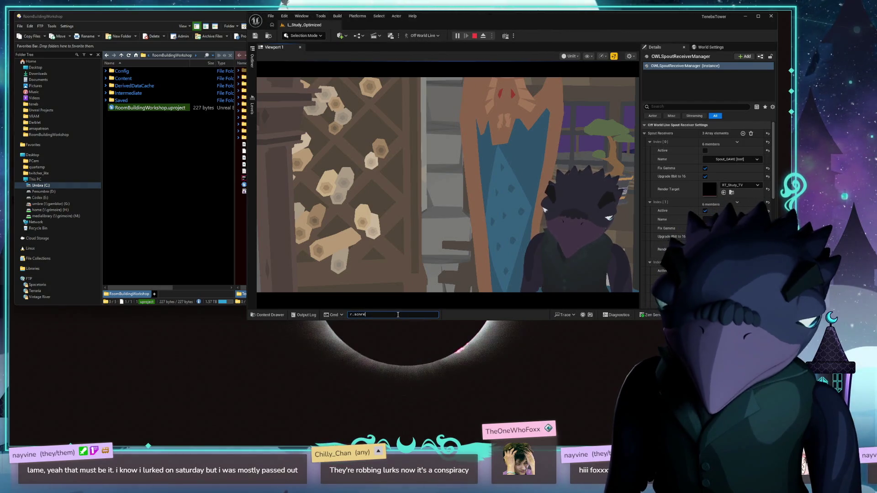
Run the console command r.ScreenPercentage 50 on the tower level.
key("BackSpace")
type("re")
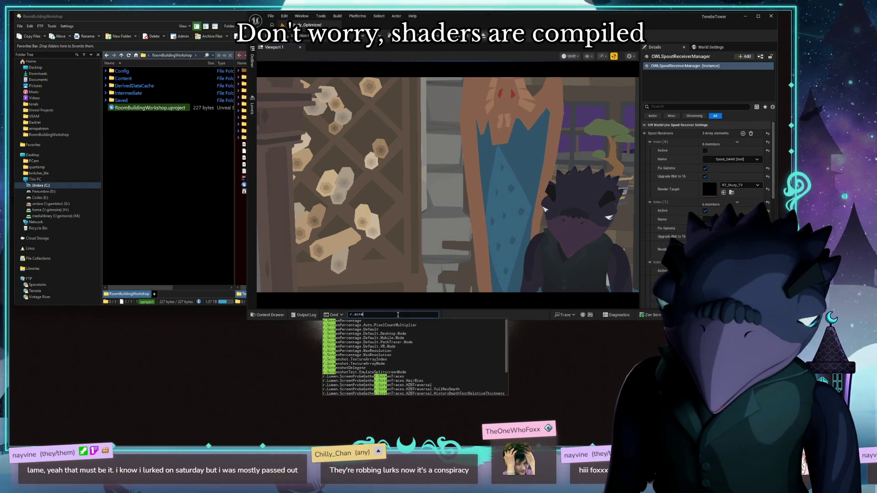
key("Tab")
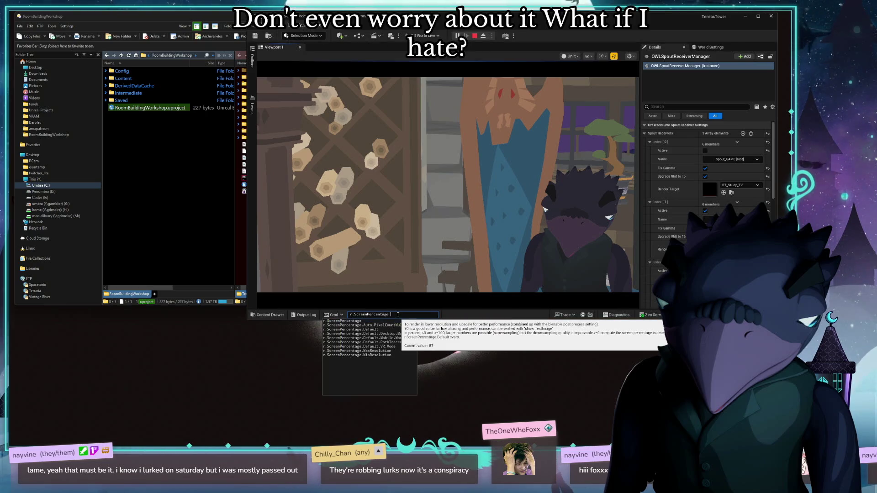
type("50")
key("Return")
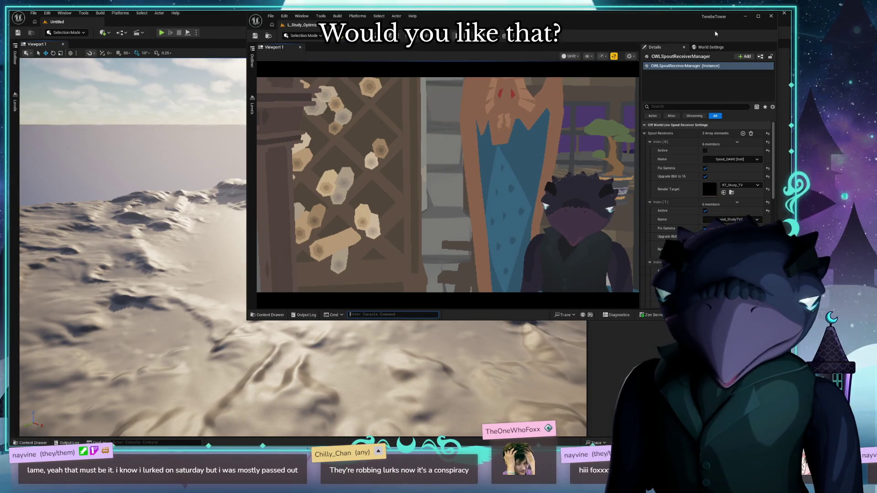
Put the TenebsTower editor behind the RoomBuildingWorkshop editor and launch Blender.
left_click(745, 16)
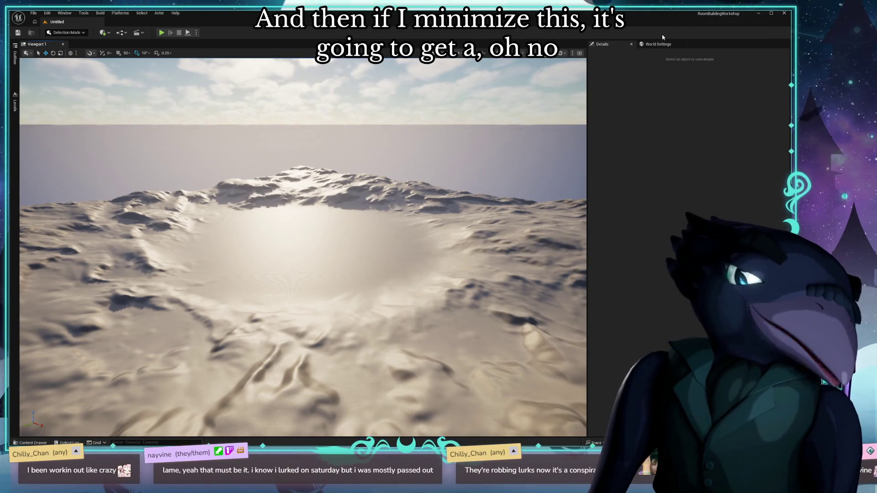
key("alt+Tab")
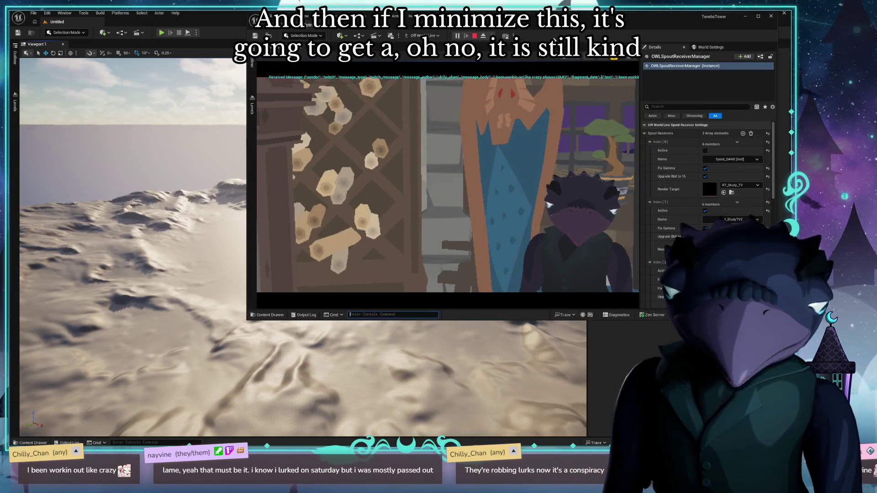
left_click_drag(553, 41, 484, 45)
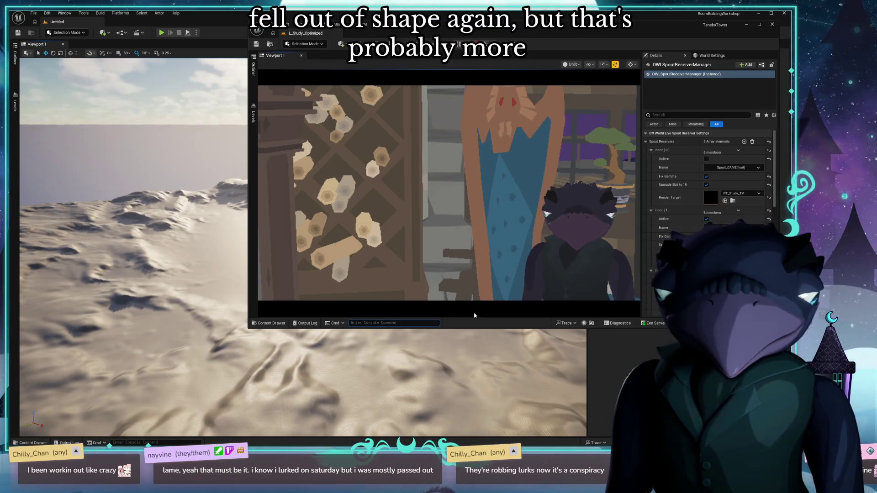
left_click_drag(565, 35, 518, 52)
left_click(591, 29)
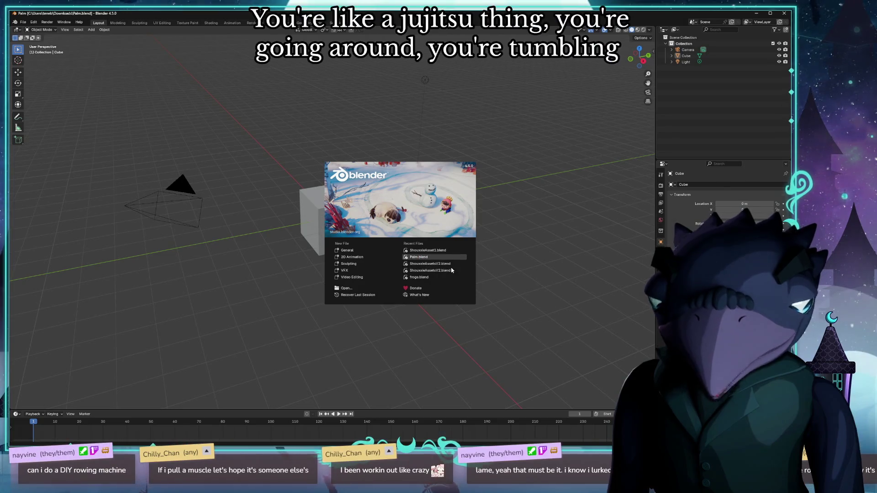
Load Palm.blend and show the attic room in Material Preview shading.
left_click(419, 257)
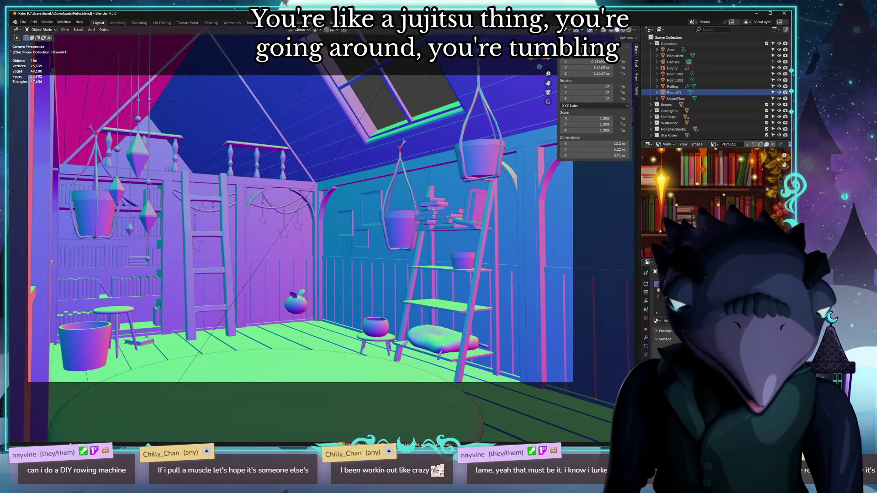
middle_click_drag(352, 268, 326, 272)
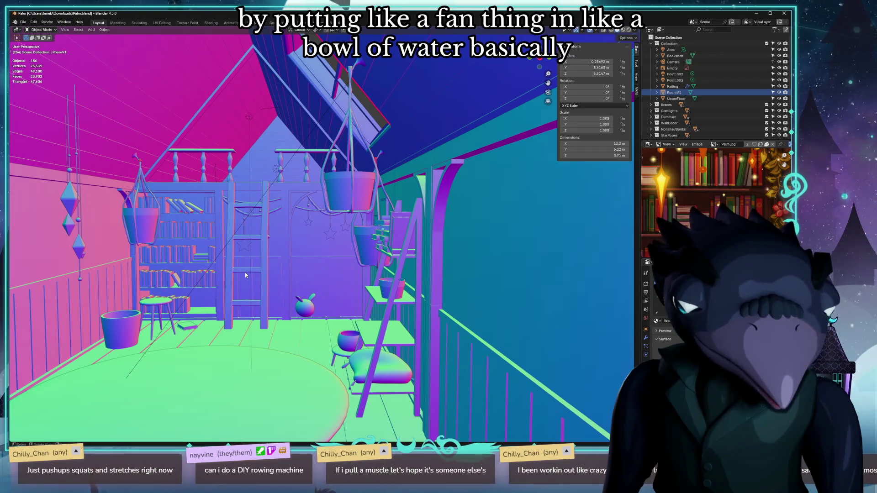
mouse_move(313, 252)
middle_mouse_down()
mouse_move(325, 254)
mouse_move(346, 233)
mouse_move(380, 231)
middle_mouse_up()
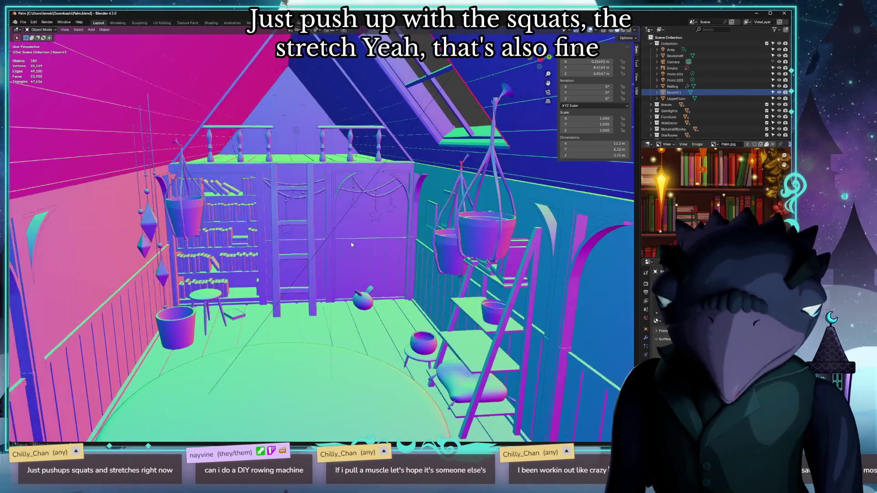
left_click(622, 33)
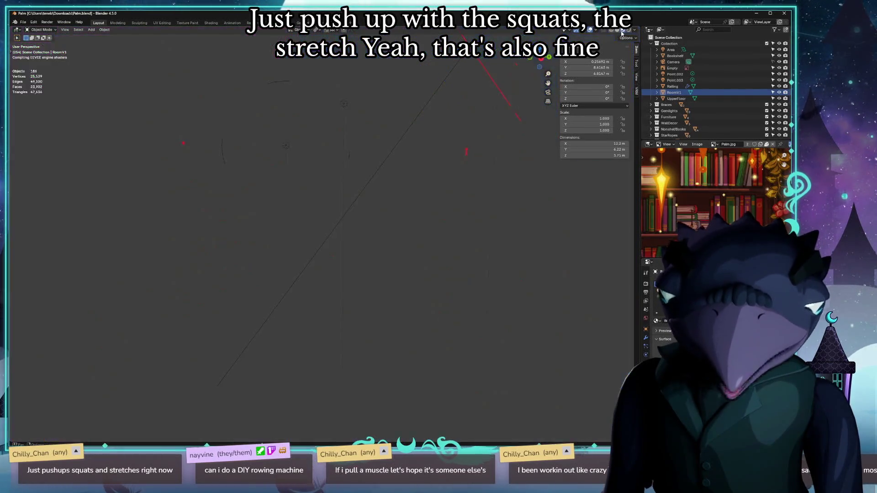
scroll(414, 261, "up", 5)
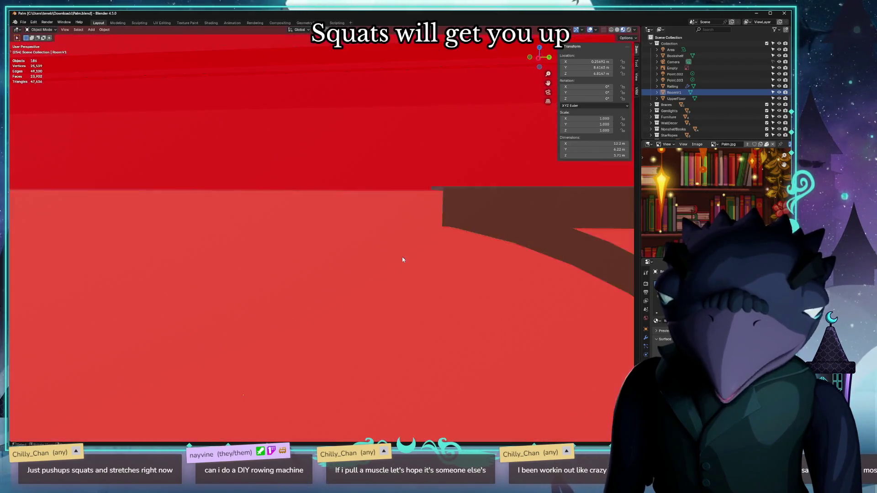
scroll(378, 237, "down", 3)
scroll(377, 237, "down", 2)
scroll(408, 249, "up", 5)
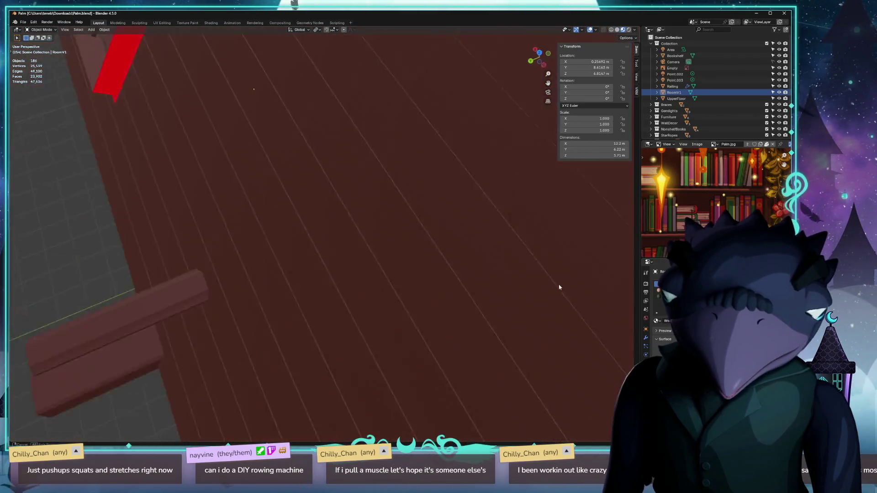
scroll(444, 251, "up", 3)
scroll(444, 251, "down", 5)
scroll(421, 210, "down", 2)
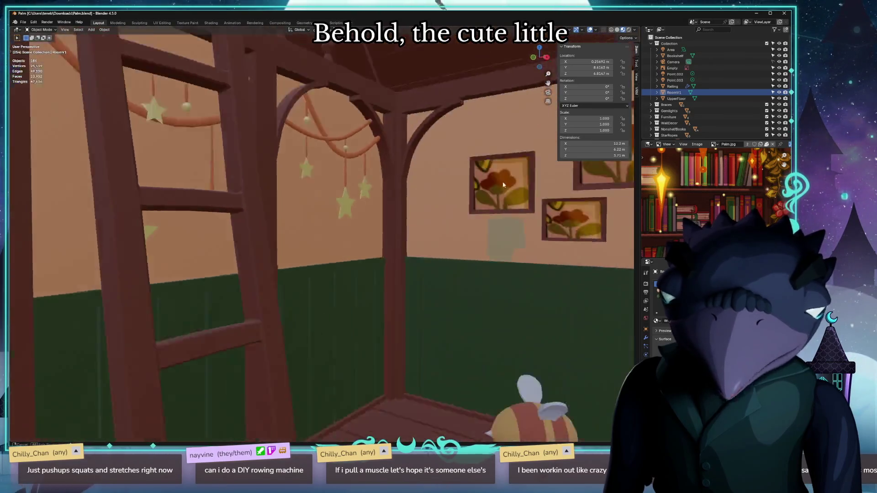
scroll(421, 209, "up", 5)
scroll(435, 217, "down", 2)
scroll(425, 215, "down", 2)
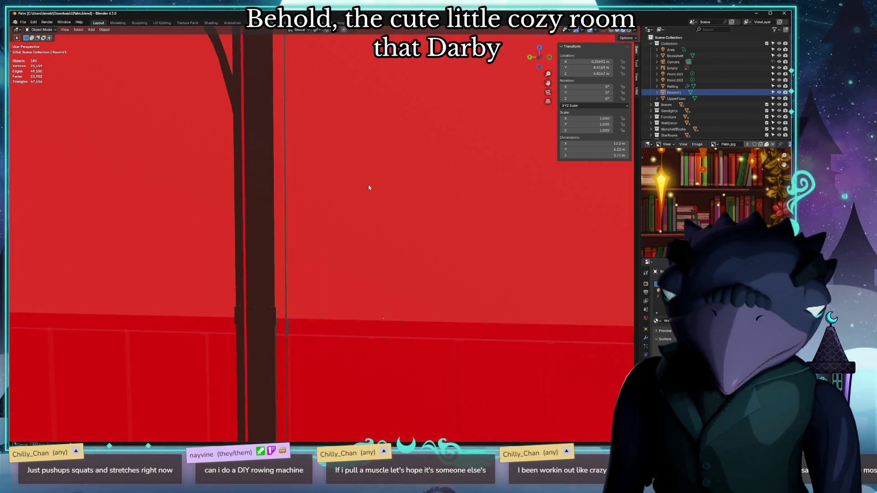
scroll(367, 186, "down", 2)
scroll(372, 184, "down", 3)
scroll(380, 196, "down", 1)
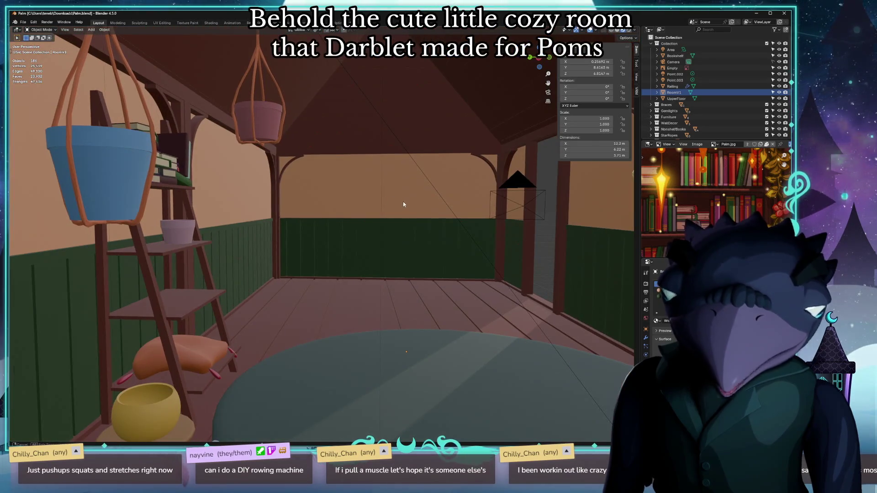
scroll(403, 202, "up", 2)
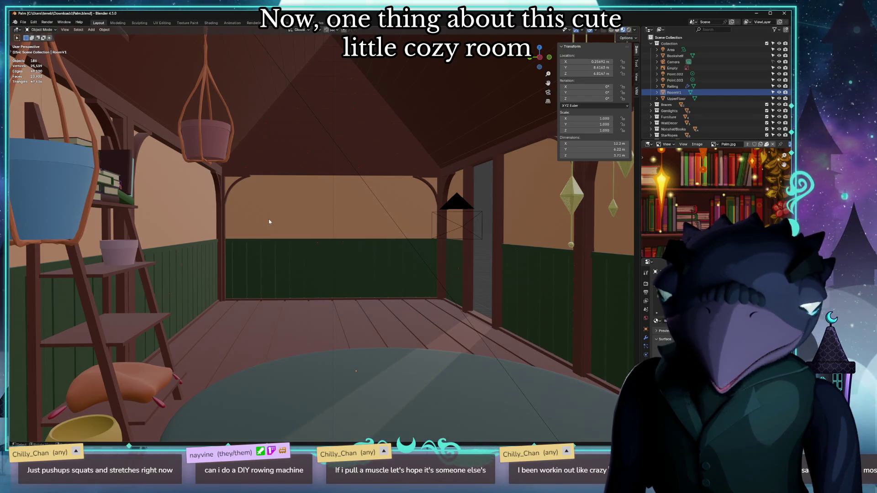
Select the RoomV1 wall object in the textured attic interior.
left_click(321, 256)
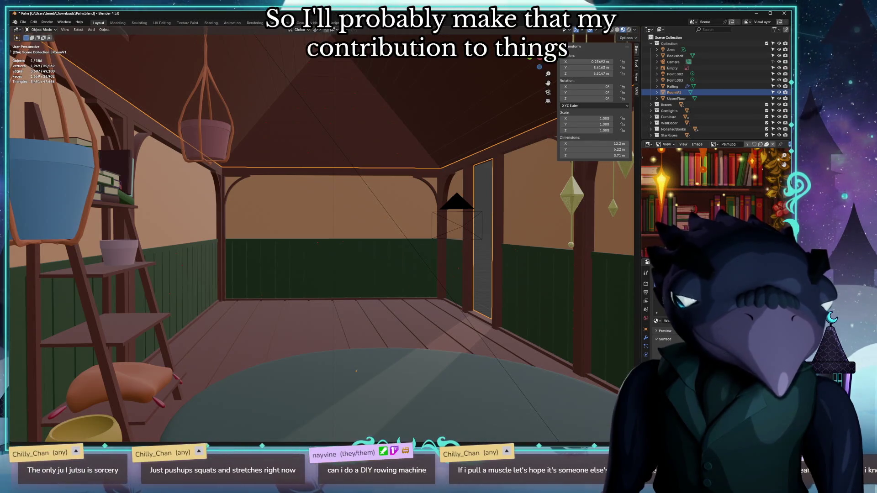
mouse_move(531, 353)
middle_mouse_down()
mouse_move(379, 304)
mouse_move(391, 308)
mouse_move(351, 339)
middle_mouse_up()
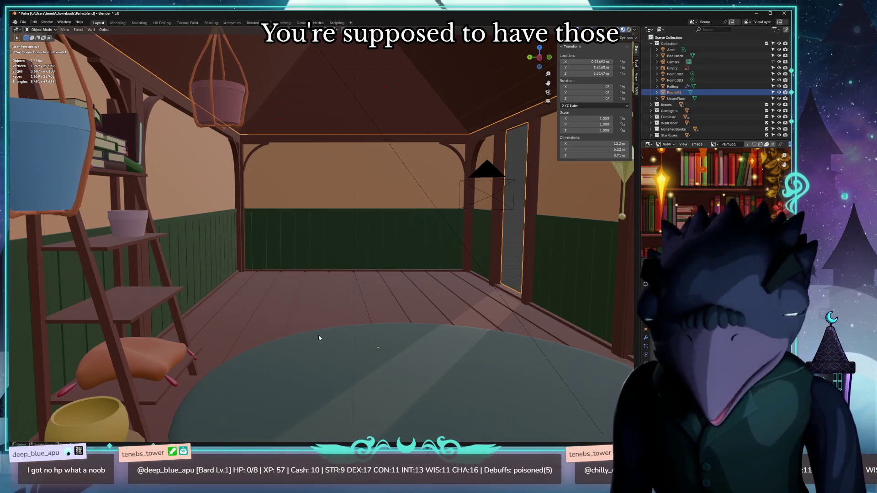
key("alt+space")
type("obs")
Launch the searched app and bring PyCharm with the bot code forward.
key("Return")
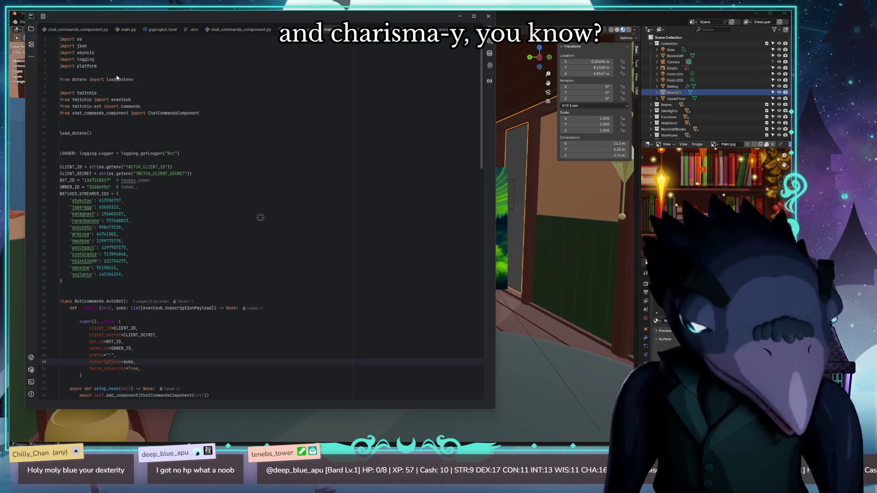
Open chat_commands_component.py and expand ChatCommandsComponent in the Structure outline.
left_click(32, 32)
scroll(308, 147, "down", 10)
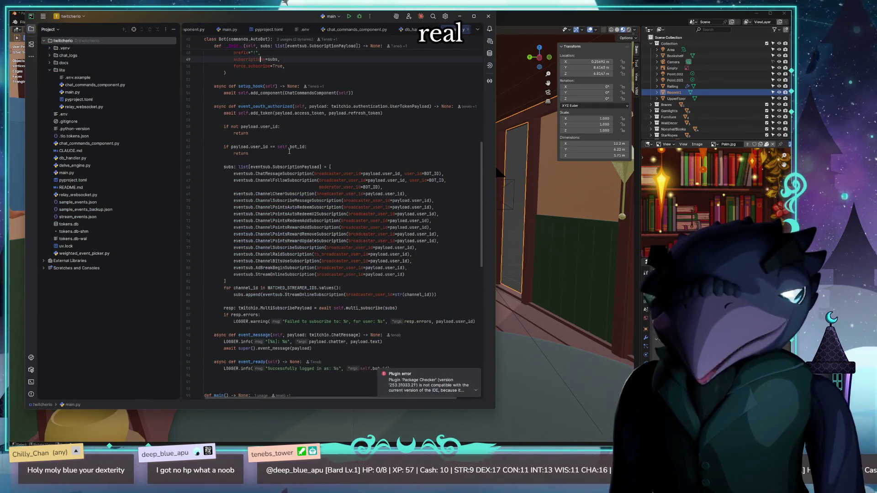
left_click(86, 84)
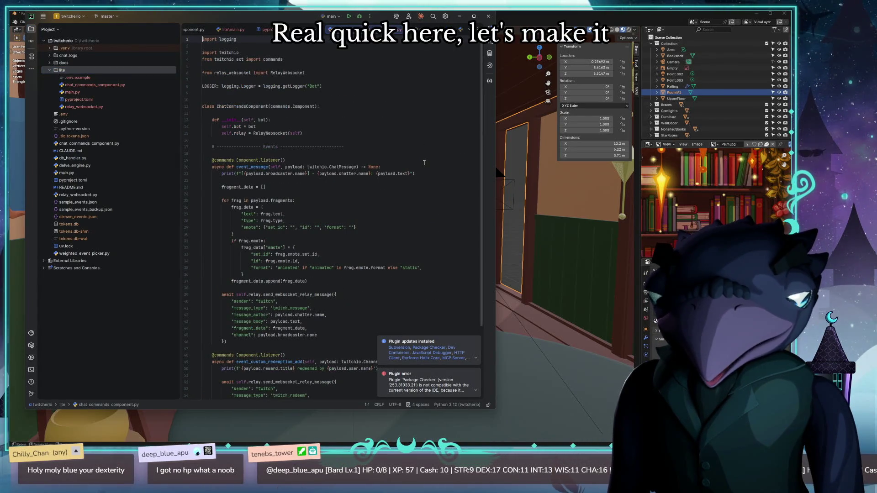
left_click(31, 56)
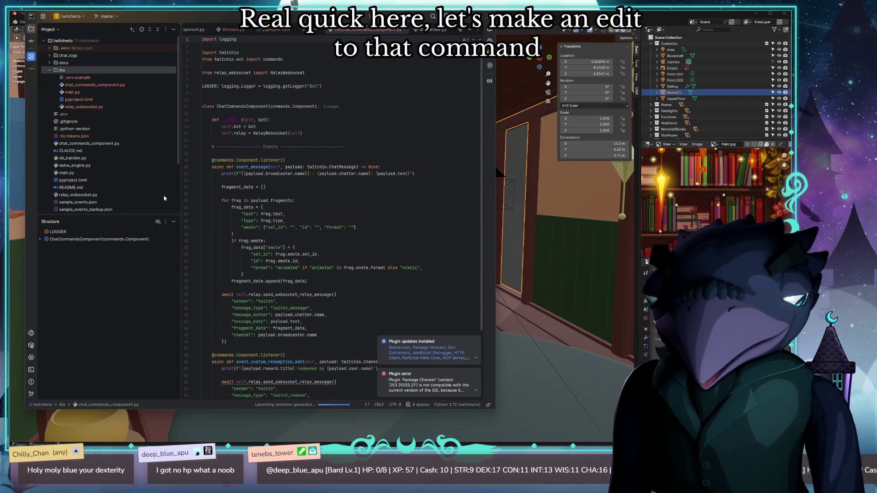
left_click(40, 239)
scroll(96, 352, "down", 5)
scroll(96, 352, "up", 5)
scroll(93, 344, "up", 5)
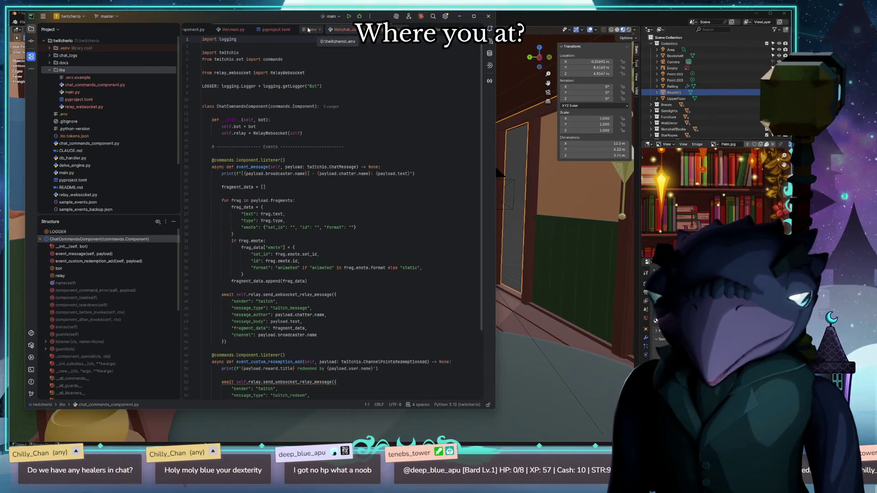
left_click(191, 30)
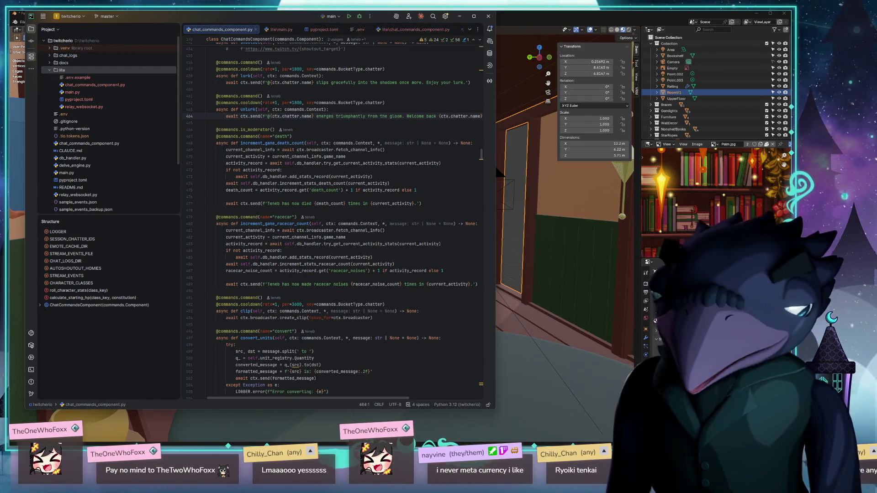
List ChatCommandsComponent's methods and jump to the character_status handler.
left_click(40, 305)
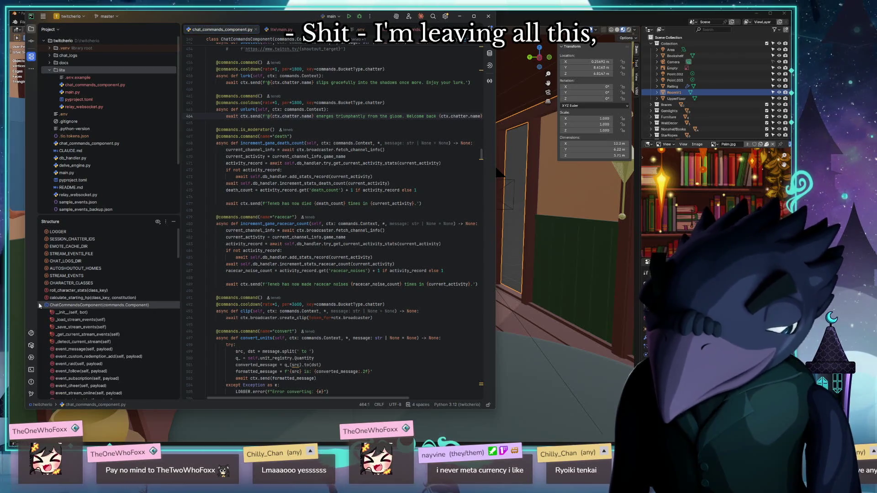
scroll(83, 312, "down", 3)
scroll(102, 320, "down", 2)
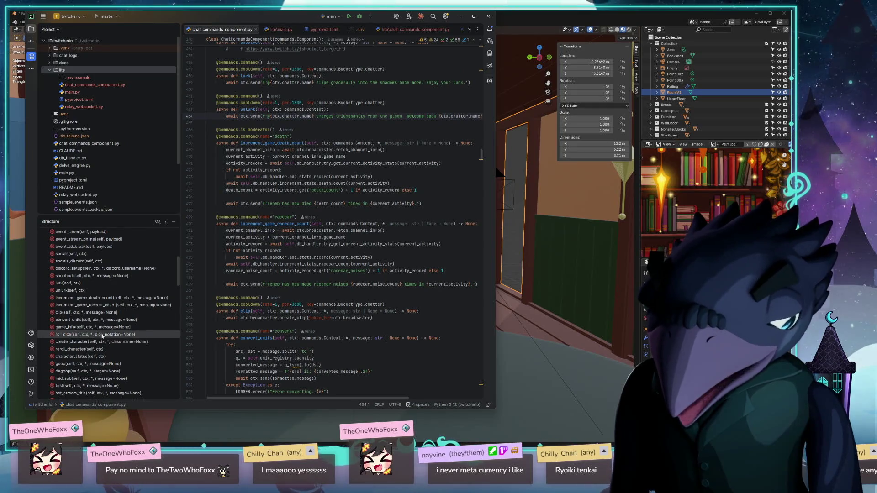
scroll(99, 295, "down", 1)
scroll(103, 322, "down", 1)
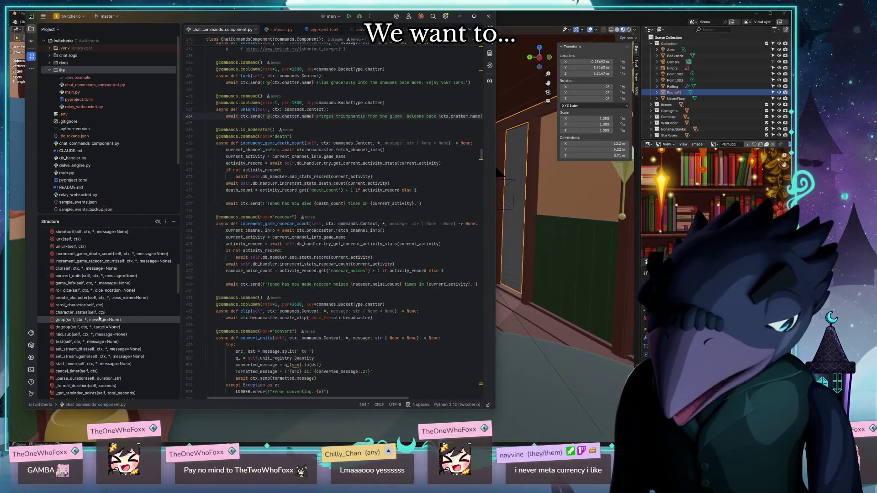
scroll(96, 261, "up", 1)
scroll(95, 254, "up", 1)
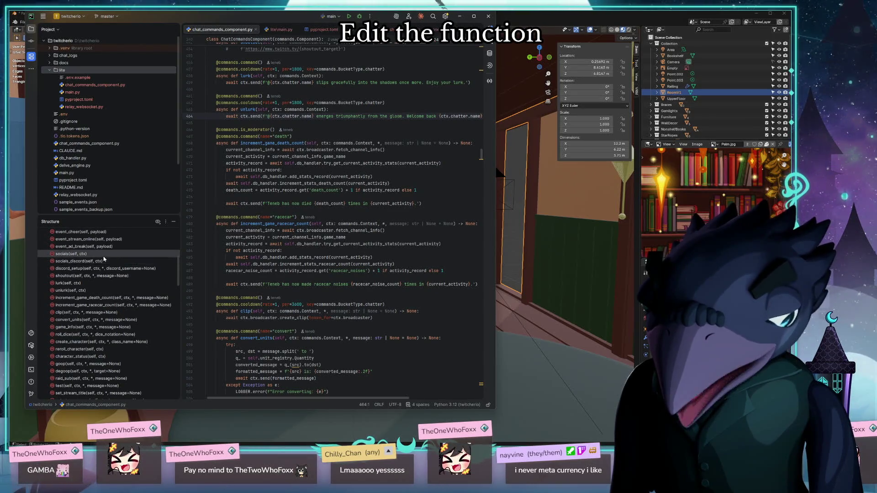
scroll(100, 271, "up", 2)
scroll(104, 259, "up", 3)
scroll(104, 259, "down", 3)
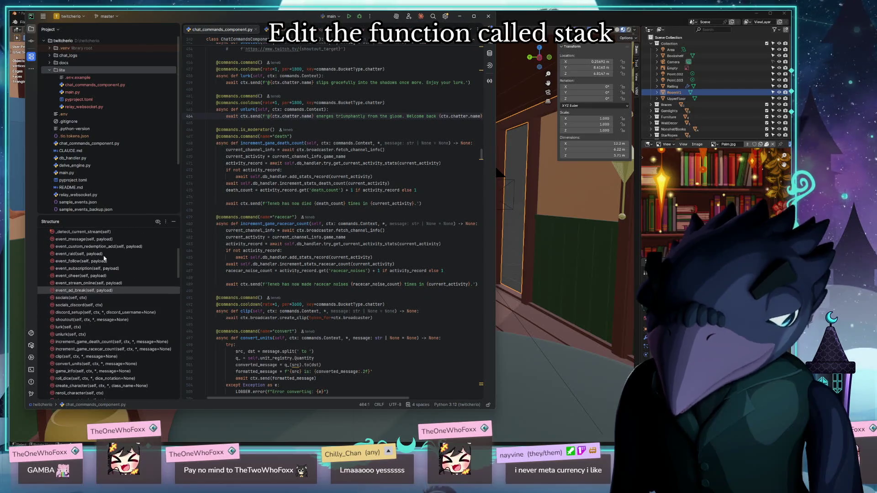
scroll(82, 360, "down", 3)
scroll(84, 351, "down", 2)
scroll(297, 217, "up", 4)
scroll(298, 218, "up", 1)
scroll(91, 306, "up", 2)
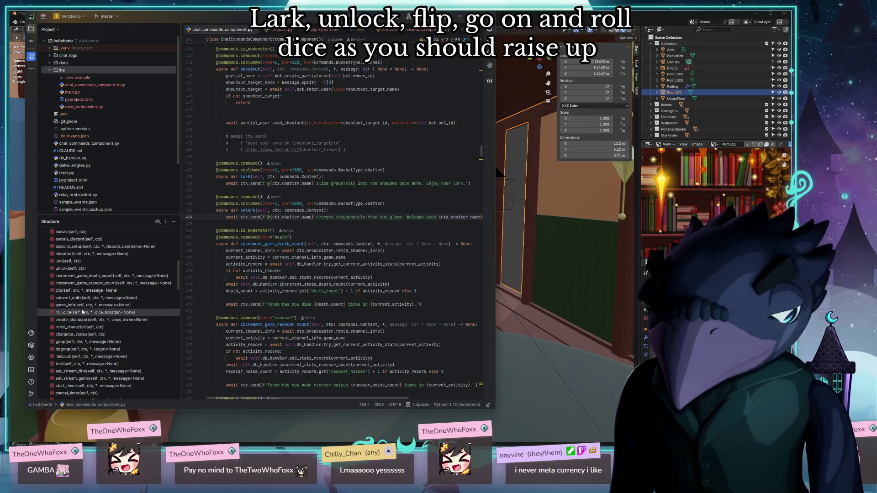
double_click(58, 334)
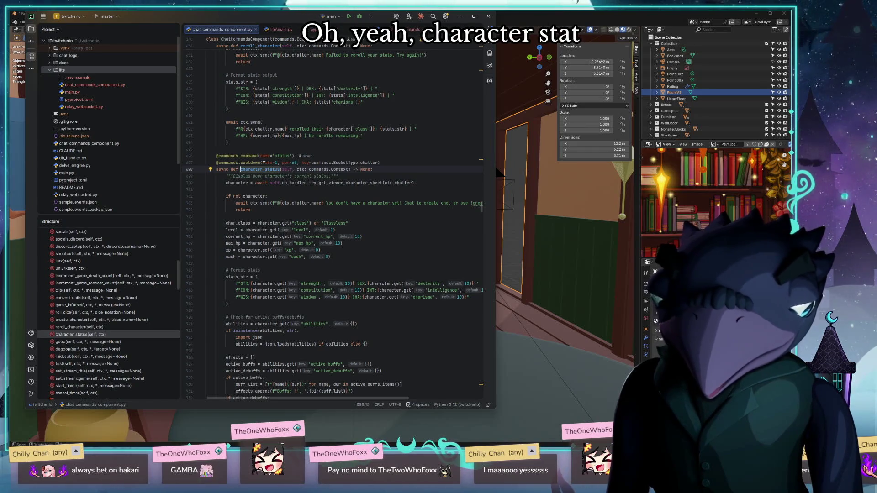
scroll(317, 156, "up", 3)
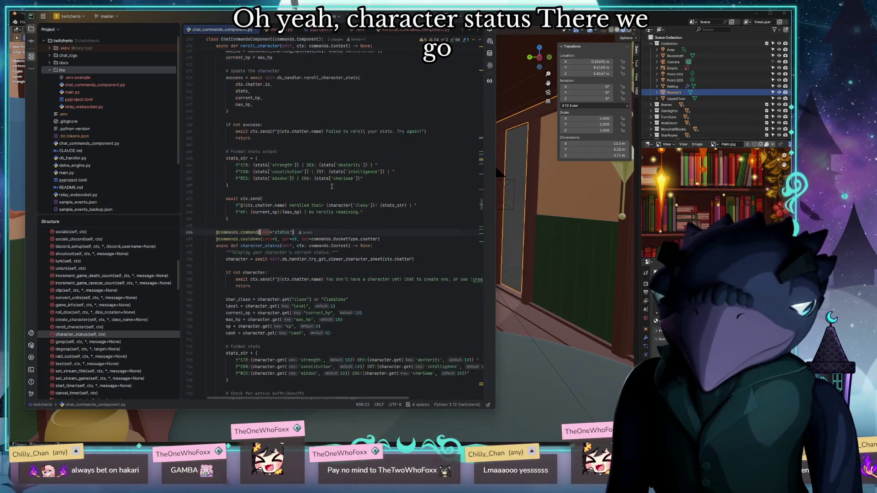
scroll(418, 256, "up", 3)
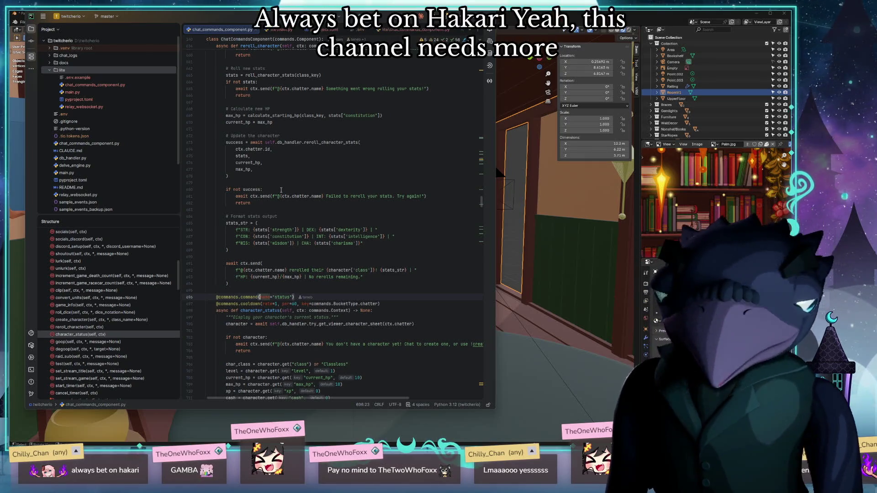
scroll(282, 190, "up", 3)
scroll(281, 189, "up", 3)
scroll(281, 185, "up", 4)
scroll(281, 179, "up", 5)
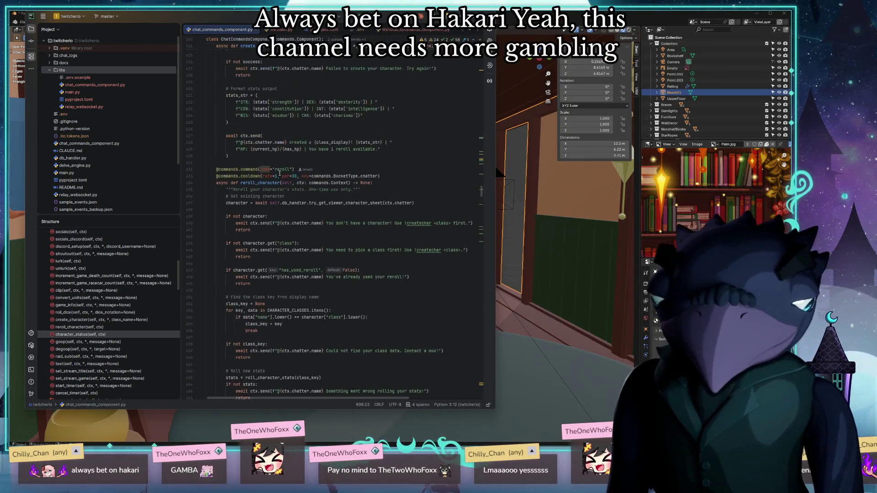
scroll(191, 166, "up", 3)
scroll(226, 164, "up", 4)
scroll(261, 160, "up", 4)
scroll(272, 156, "up", 4)
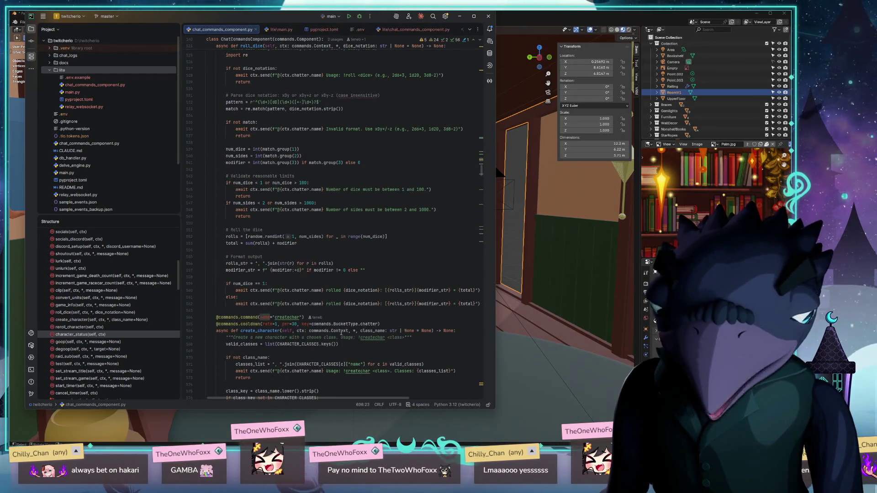
Select the createchar command name and the shoutout decorator declaring its aliases.
double_click(287, 317)
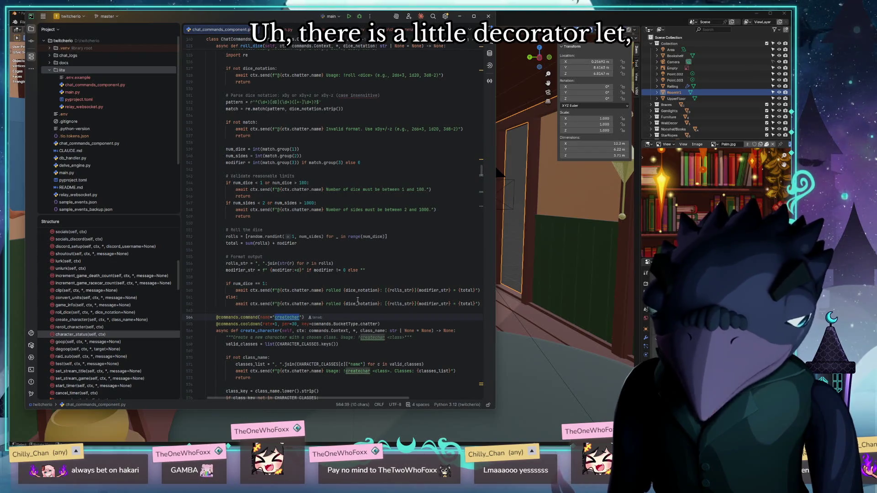
scroll(349, 274, "up", 2)
scroll(339, 234, "up", 2)
scroll(322, 191, "up", 2)
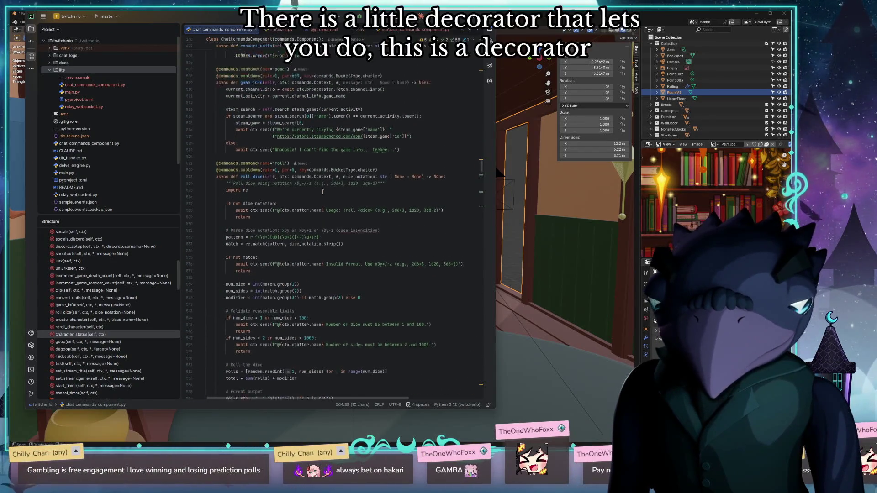
scroll(322, 192, "up", 5)
scroll(289, 162, "up", 3)
scroll(290, 162, "up", 3)
scroll(290, 162, "up", 3)
scroll(291, 162, "up", 3)
scroll(292, 162, "up", 6)
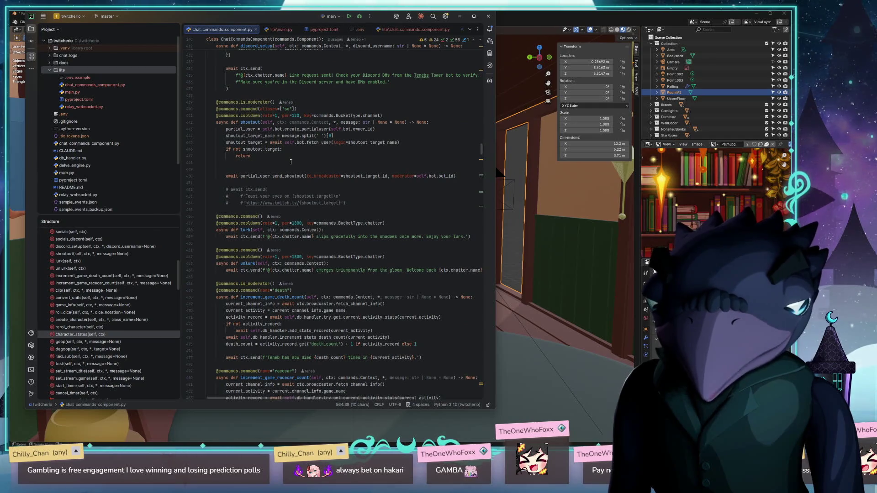
left_click_drag(297, 109, 218, 109)
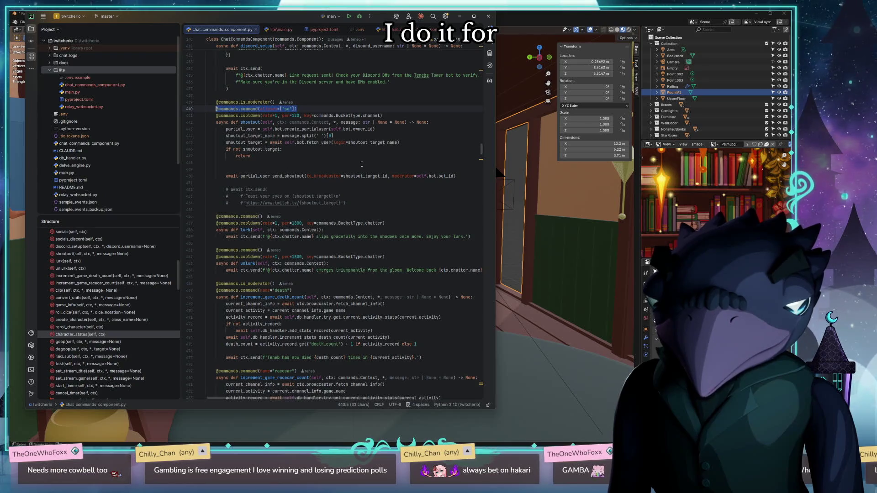
scroll(363, 164, "down", 5)
scroll(373, 171, "down", 10)
scroll(385, 178, "down", 10)
scroll(396, 187, "down", 10)
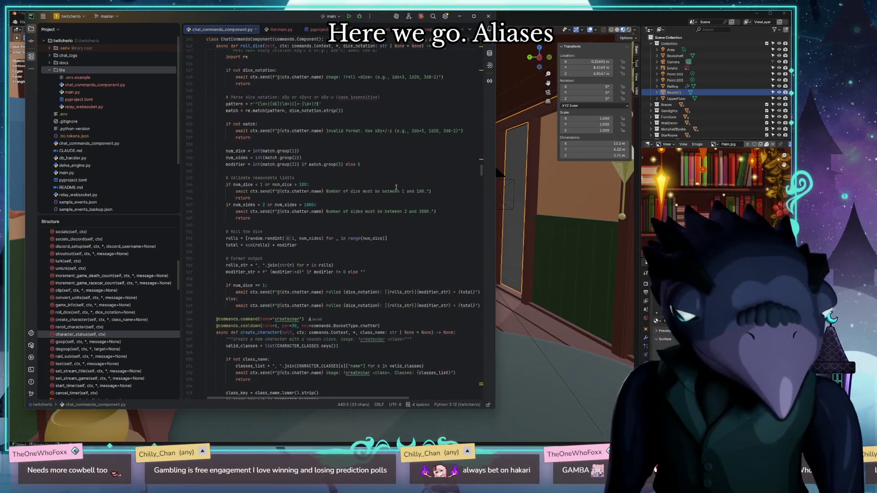
scroll(334, 213, "down", 8)
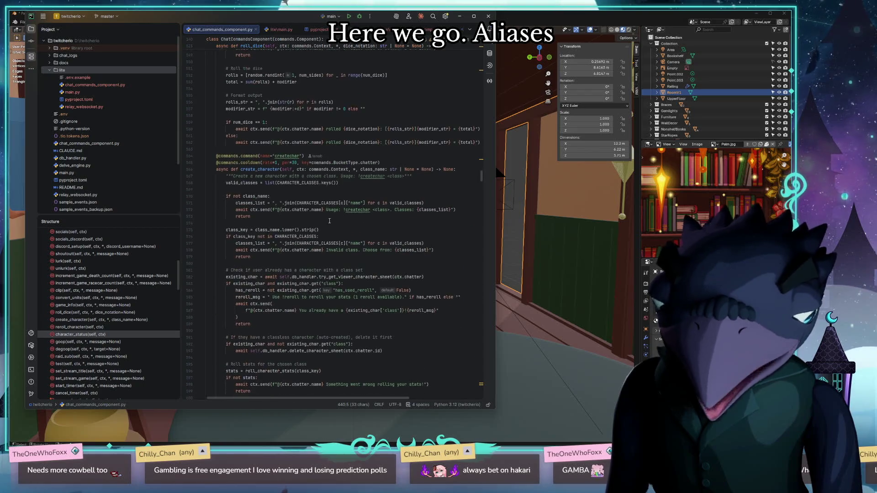
mouse_move(312, 237)
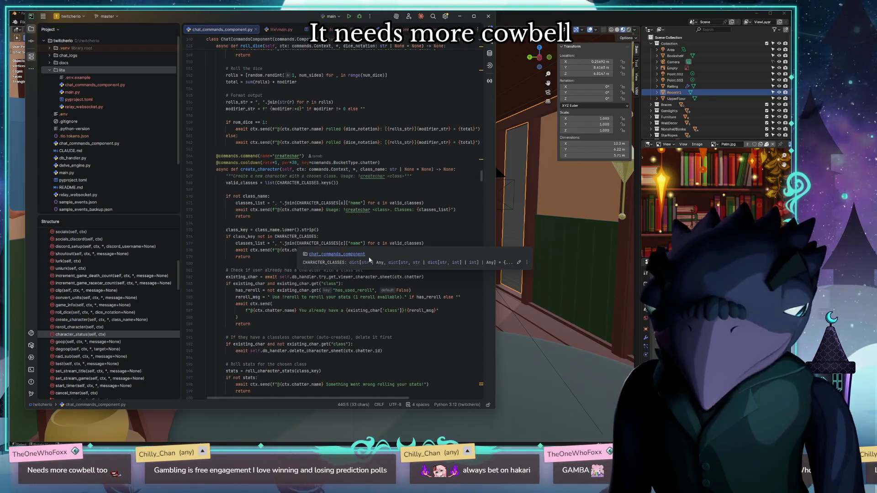
scroll(369, 260, "down", 2)
scroll(370, 253, "down", 3)
scroll(372, 248, "down", 3)
scroll(375, 243, "down", 2)
scroll(375, 242, "down", 4)
scroll(374, 238, "down", 3)
scroll(370, 231, "down", 4)
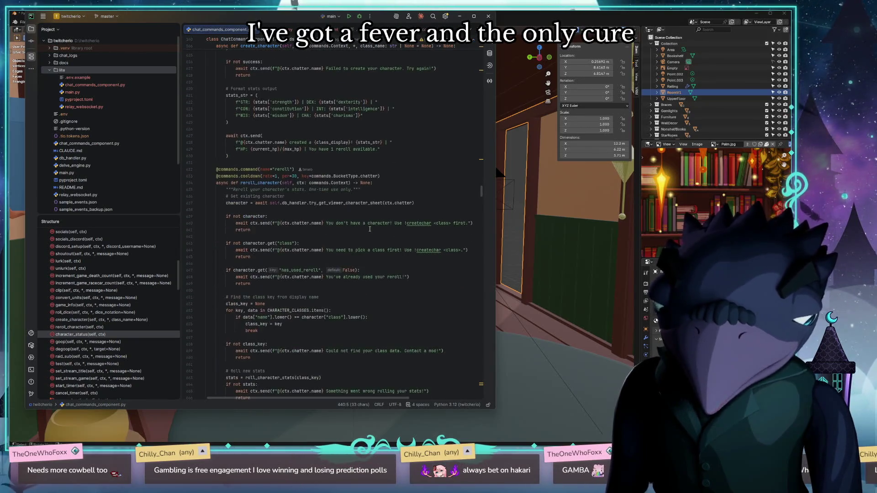
scroll(370, 230, "down", 3)
scroll(365, 240, "down", 5)
scroll(359, 251, "down", 6)
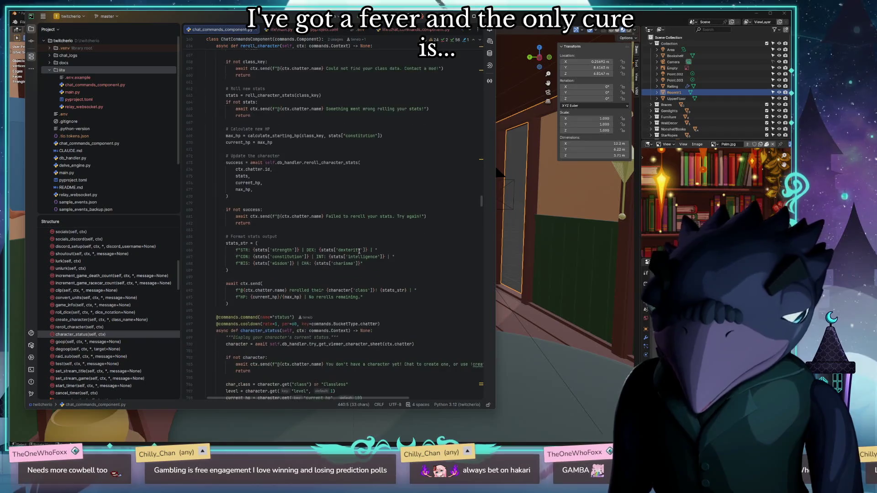
Start a new line after the status decorator for its aliases list.
left_click(337, 316)
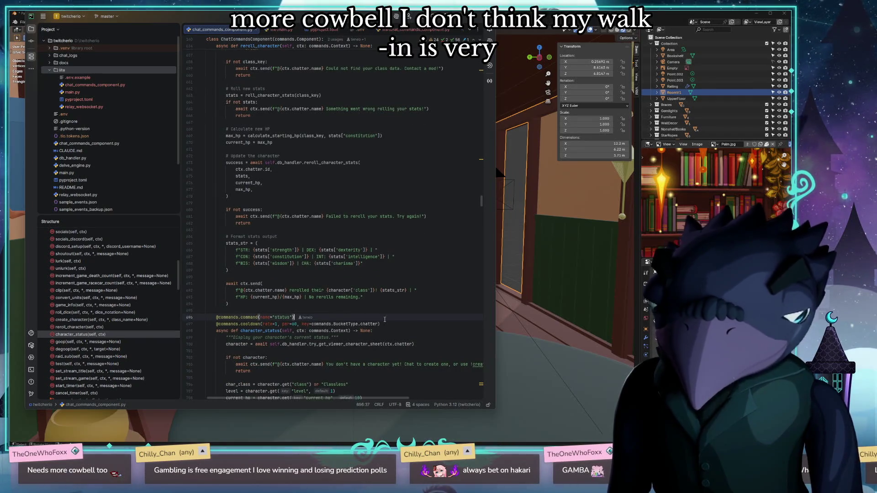
key("Return")
type("@commands.command(aliases=[\"sc")
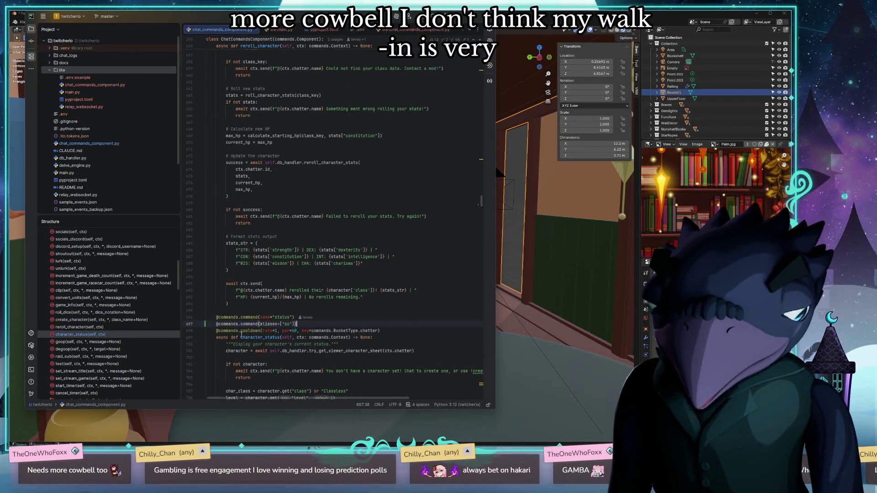
type("ta")
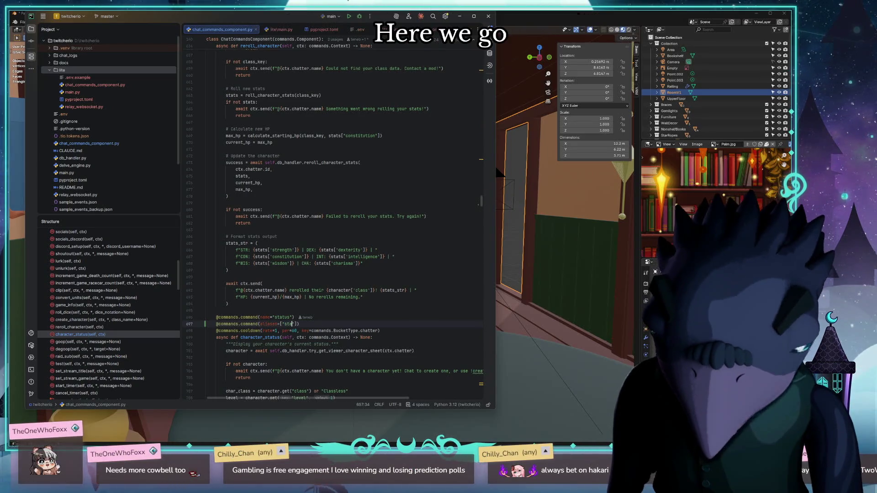
type("ts")
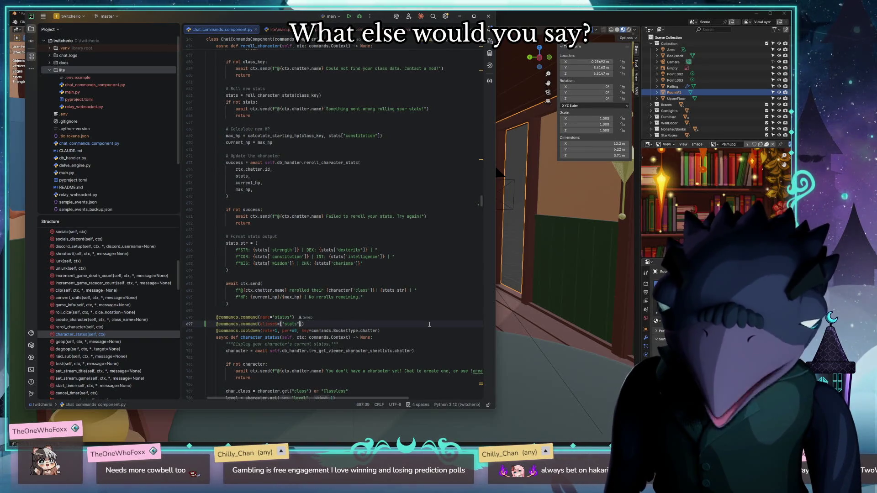
type(",\"sheet\",\"charactershe")
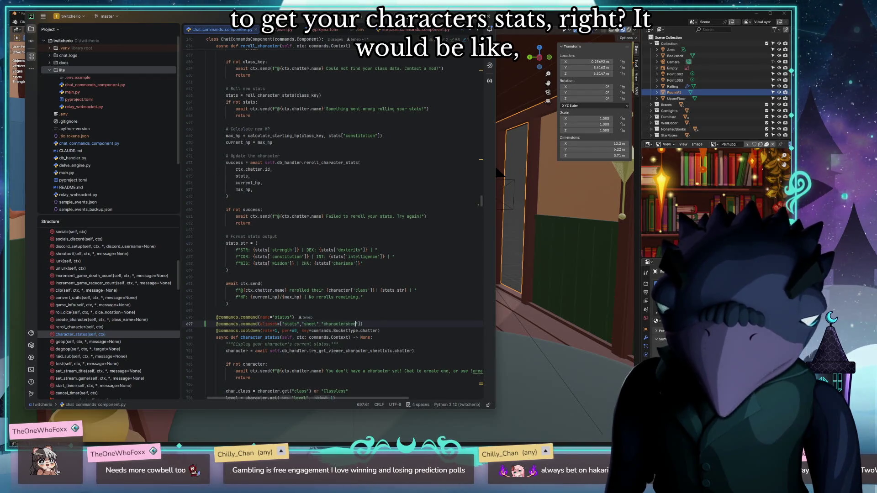
type("\"")
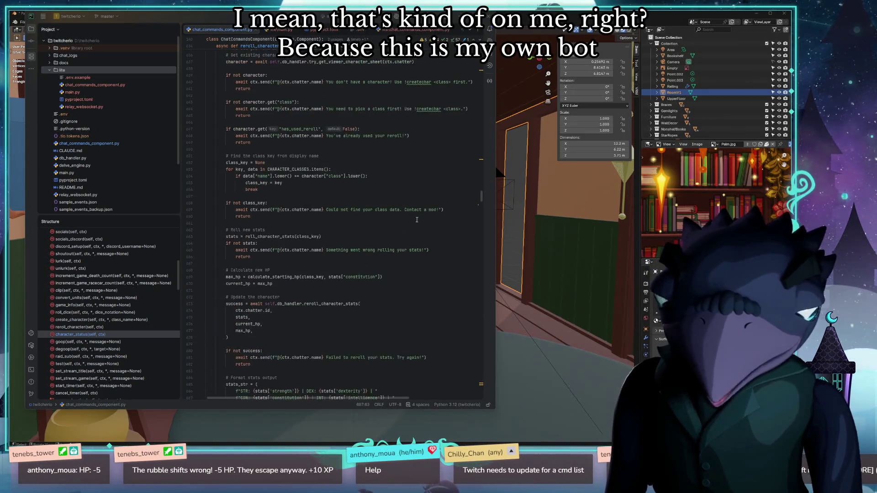
scroll(432, 205, "down", 8)
scroll(432, 205, "down", 7)
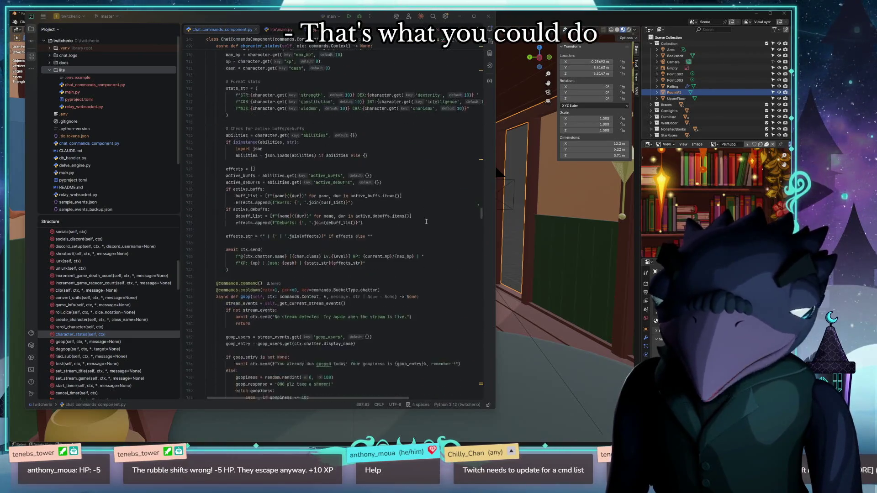
scroll(426, 221, "down", 7)
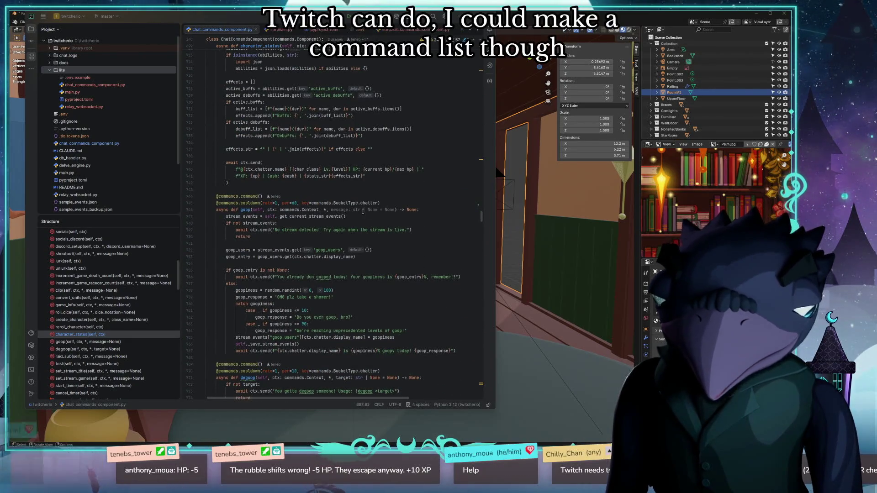
scroll(420, 221, "down", 2)
scroll(364, 159, "down", 2)
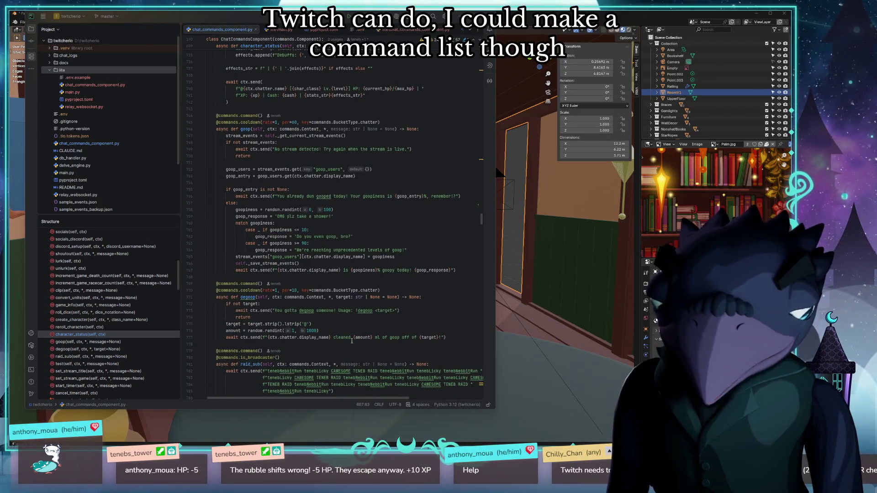
scroll(374, 346, "down", 2)
scroll(309, 350, "down", 1)
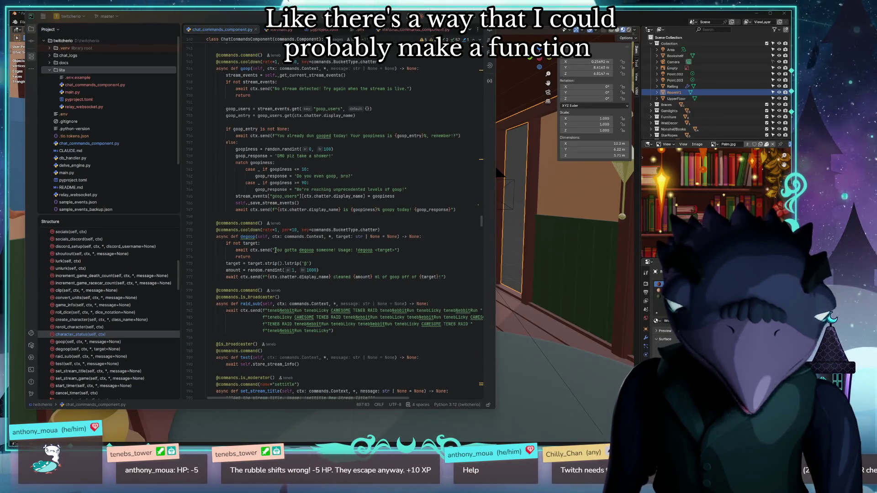
scroll(260, 233, "up", 2)
scroll(228, 203, "up", 3)
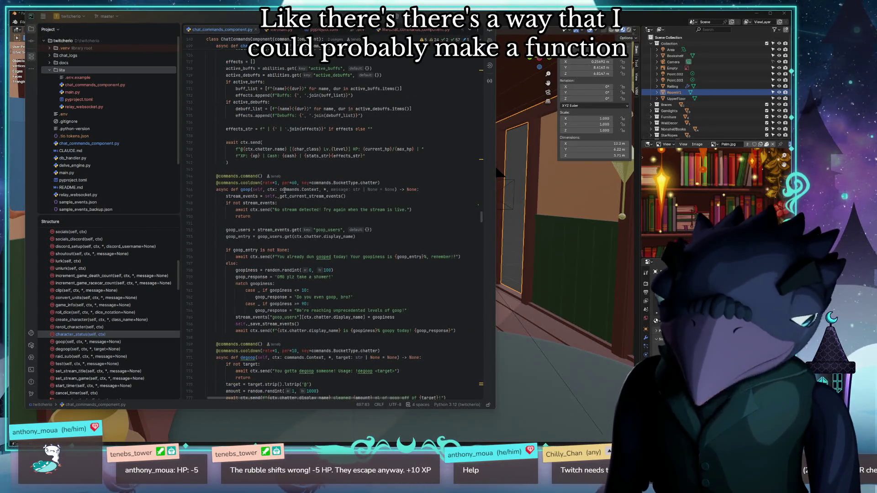
scroll(341, 274, "down", 3)
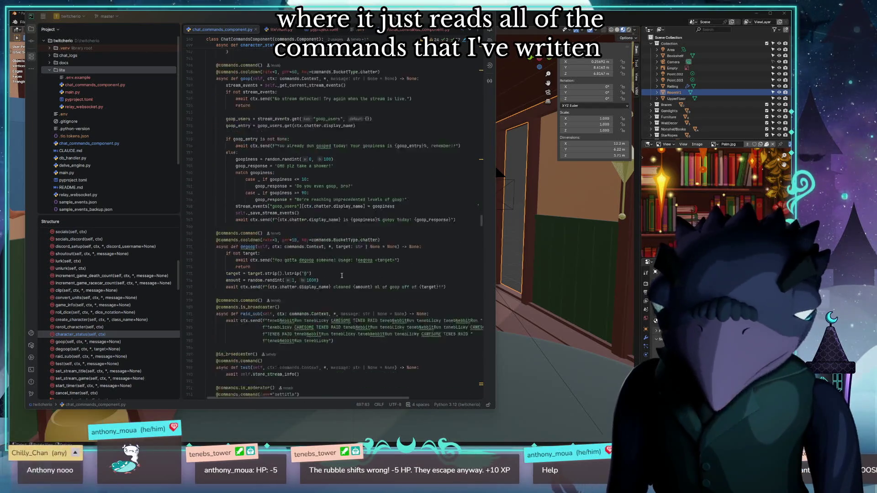
scroll(341, 275, "down", 1)
Bring up Windows Search to look for the Obsidian app.
key("super")
type("obsidian")
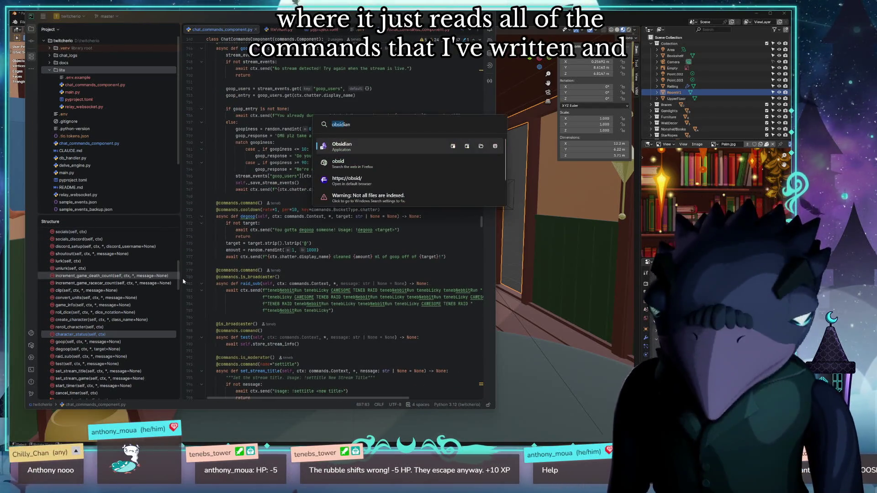
Leave the Obsidian search and get an administrator PowerShell terminal instead.
key("Return")
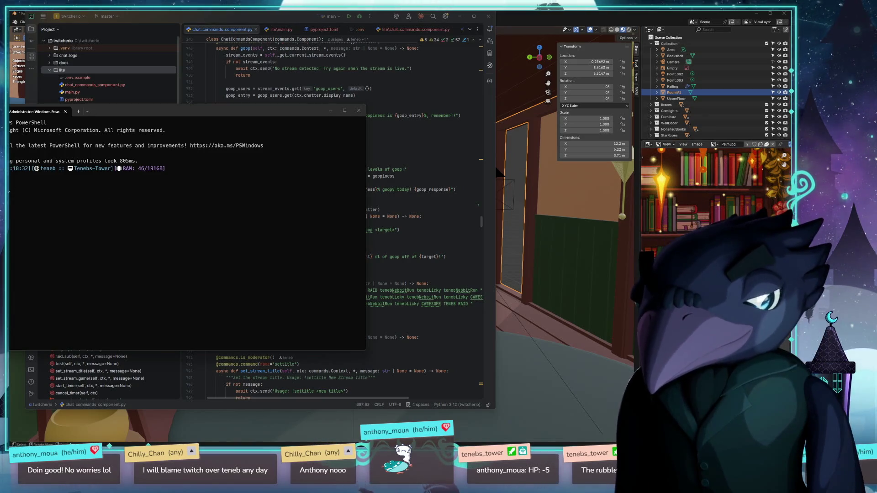
type("D:")
From D:\write-that-down, launch write-that-down.py with uv run to list audio devices.
key("Return")
type("cd")
key("Return")
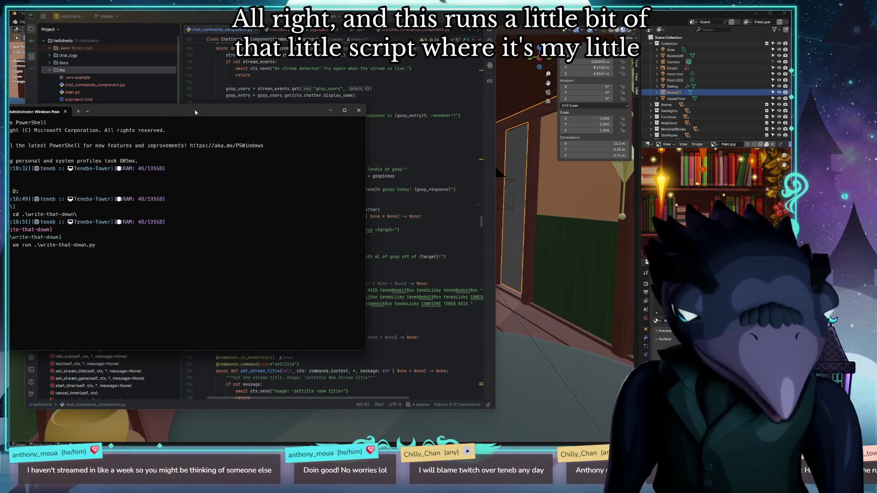
key("Return")
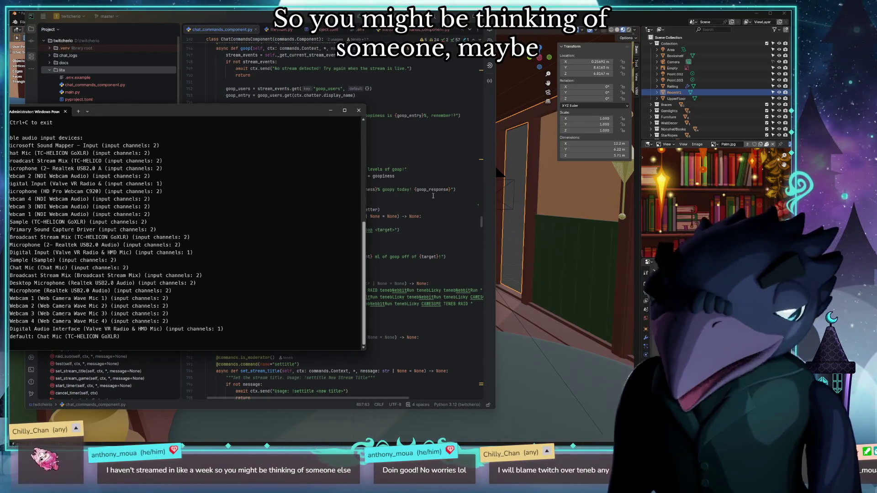
Record the spoken chat help-command idea, transcribe it and copy the transcription.
left_click_drag(202, 112, 226, 21)
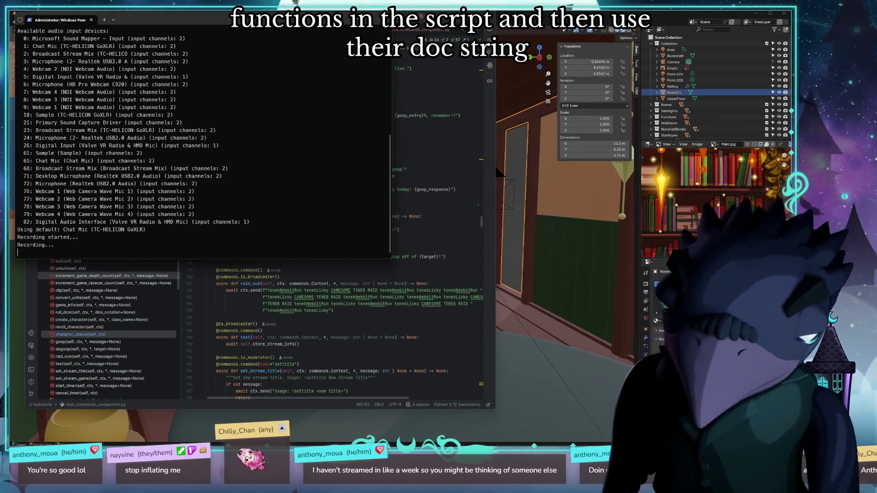
key("Return")
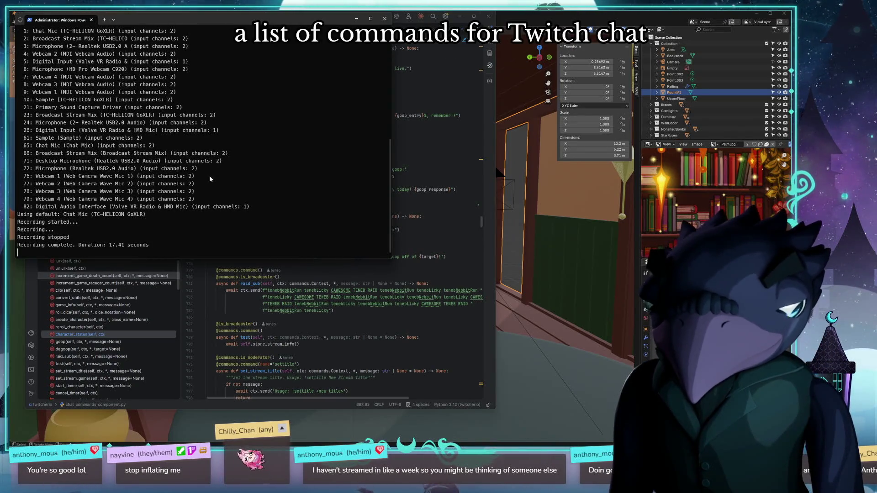
left_click_drag(319, 220, 17, 199)
key("ctrl+c")
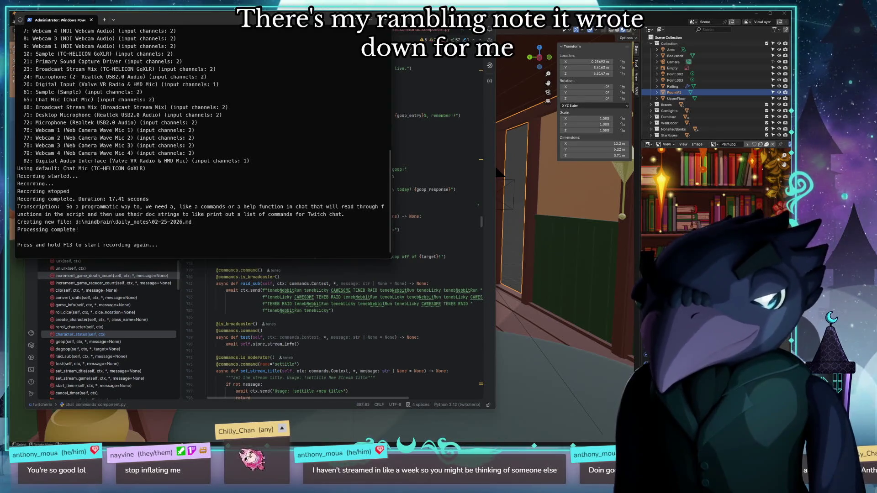
Minimize the terminal so the bot's commands code is back in front.
key("super+d")
key("super+d")
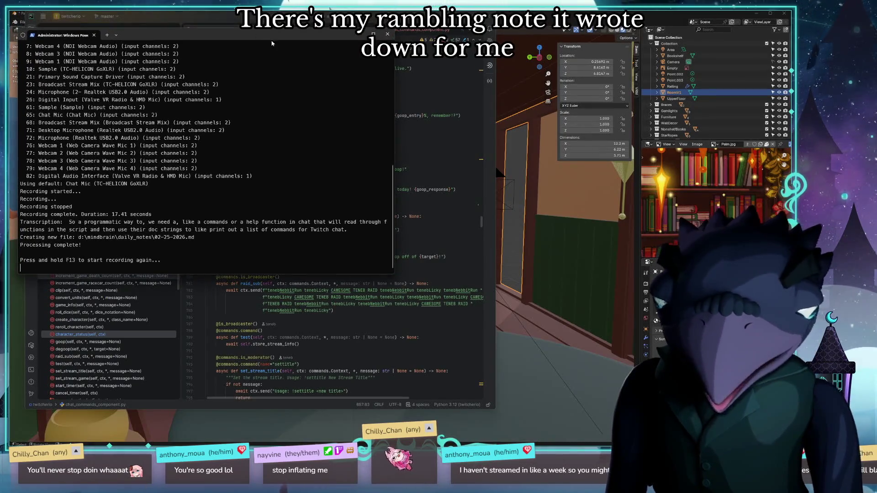
left_click(357, 34)
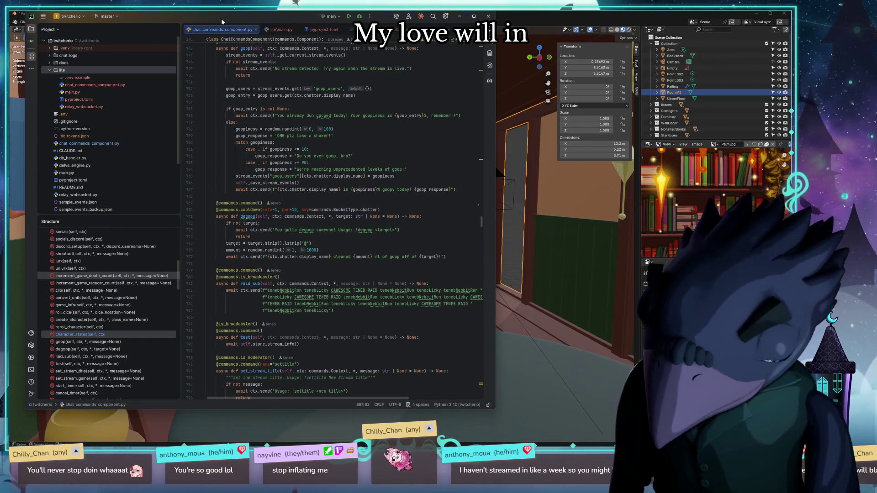
scroll(439, 126, "up", 4)
scroll(428, 113, "up", 4)
scroll(417, 101, "up", 4)
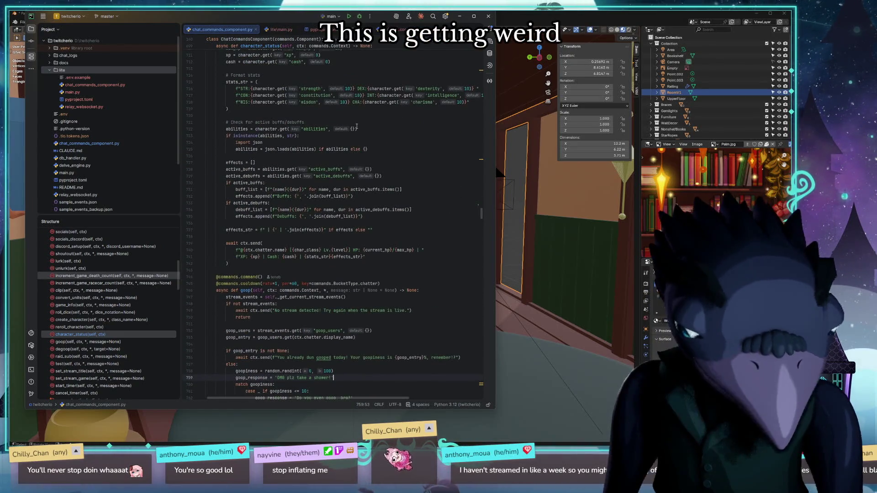
scroll(411, 106, "up", 3)
scroll(391, 117, "up", 3)
scroll(370, 127, "up", 3)
scroll(369, 128, "up", 1)
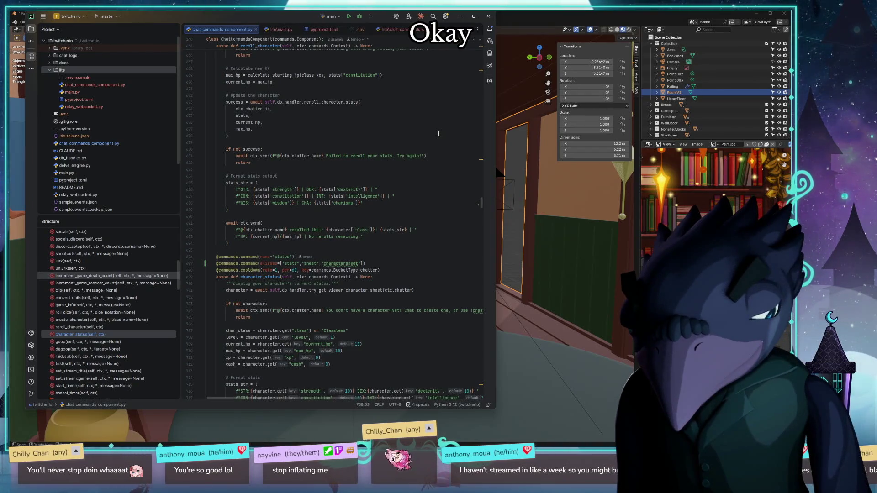
Commit chat_commands_component.py as '!status aliases' and push it to origin/master.
left_click(31, 43)
left_click(59, 59)
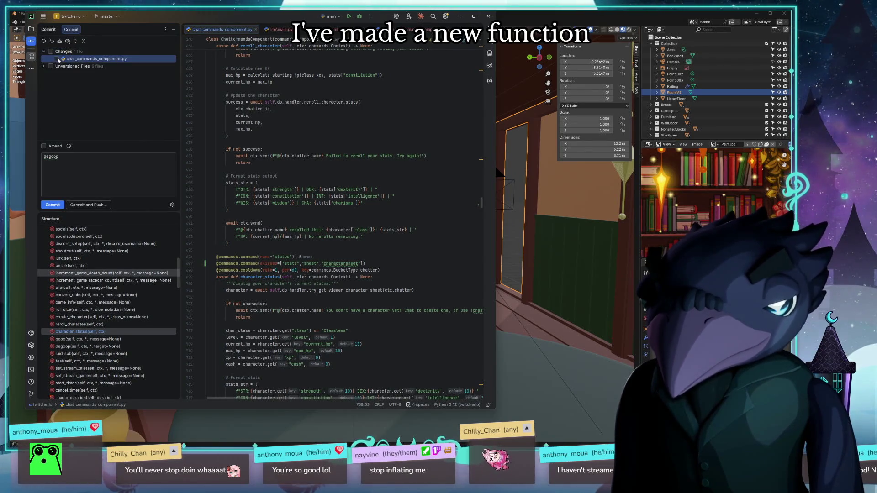
left_click(133, 177)
type("Stat")
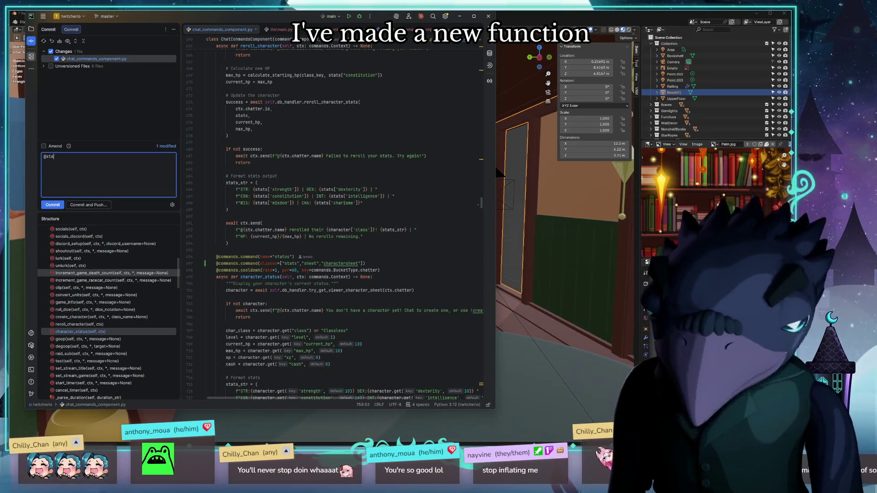
type("s ")
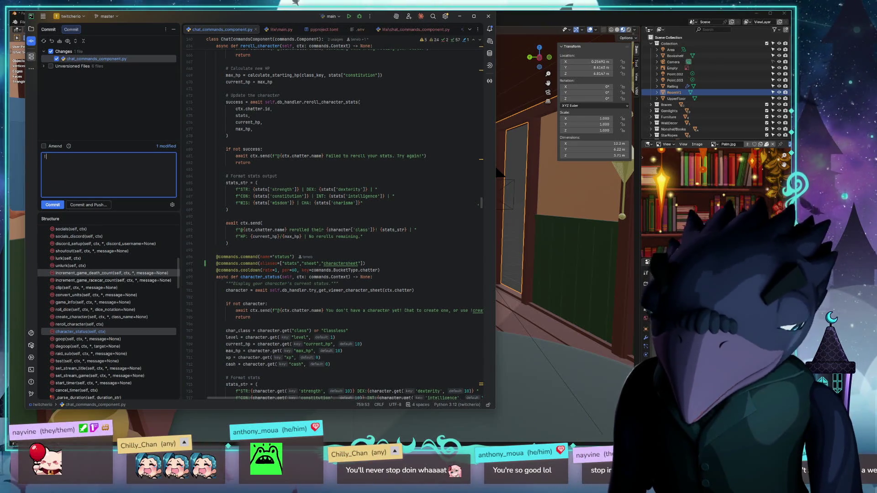
type("status e")
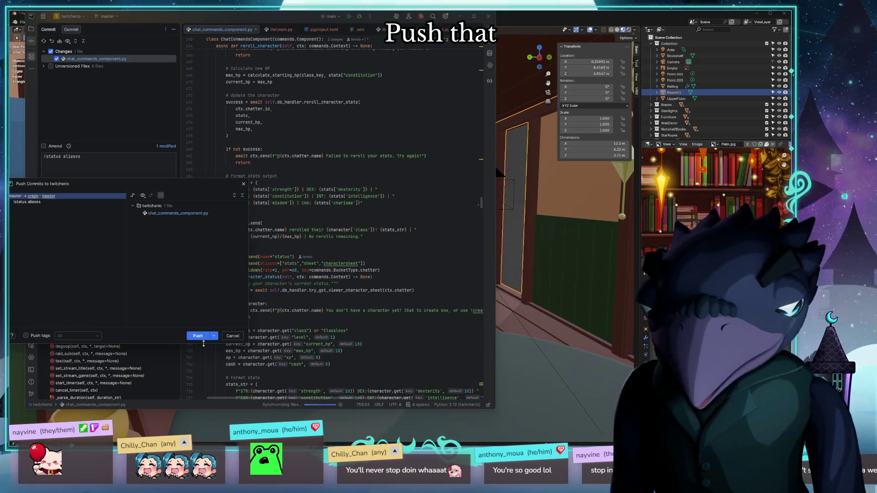
left_click(197, 337)
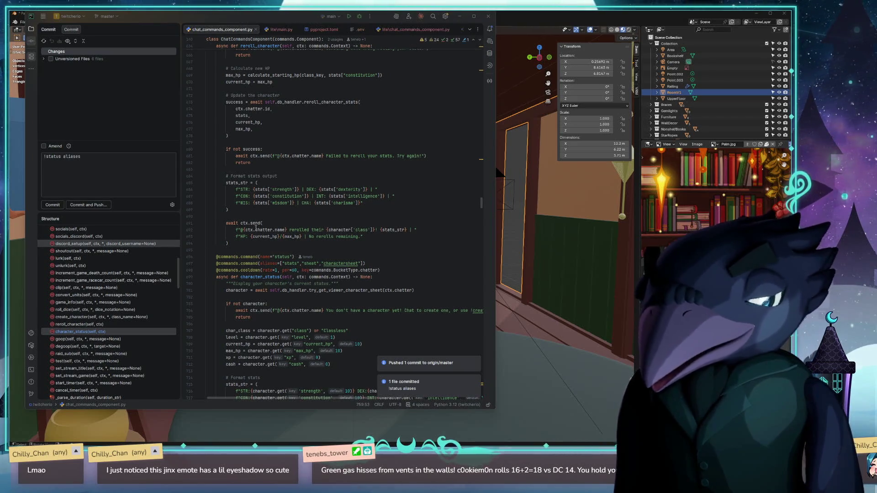
Remove the separate name="status" line so status becomes a command alias.
left_click(330, 257)
key("ctrl+y")
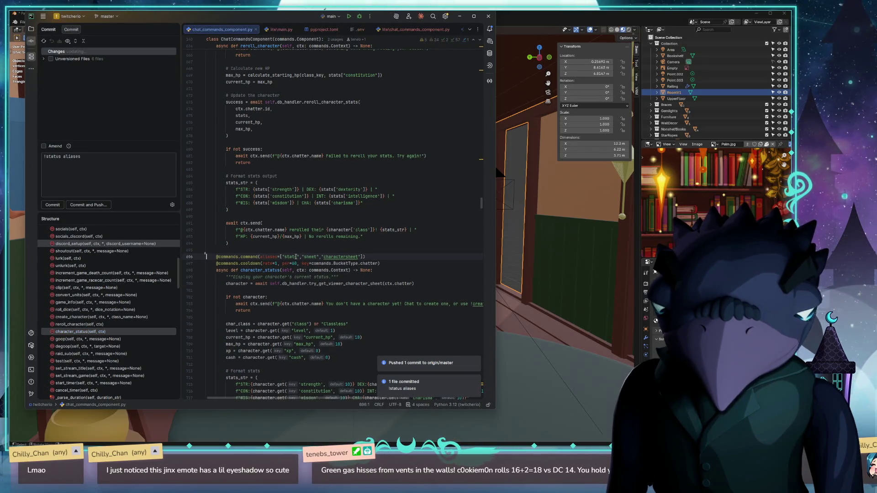
type("stat")
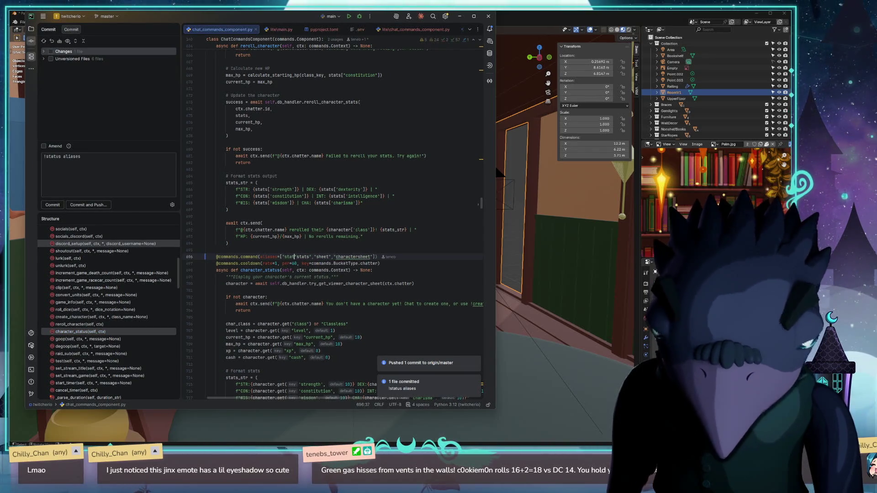
type("us\"")
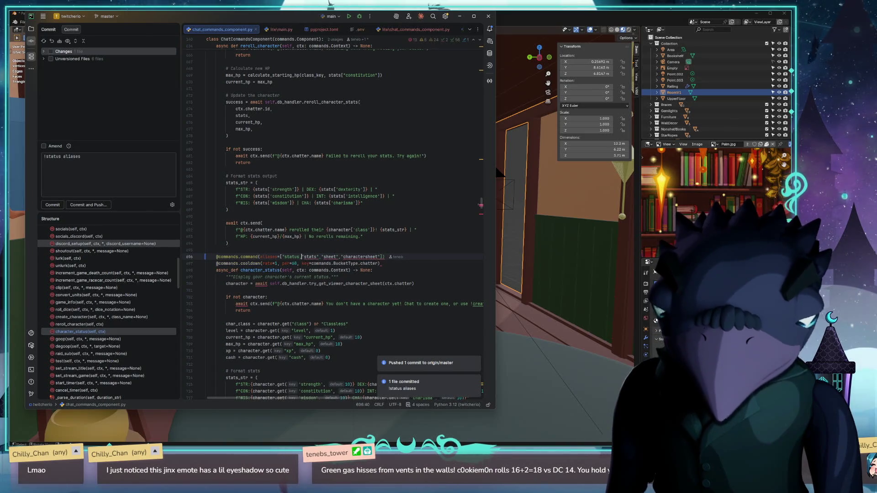
type(", \"")
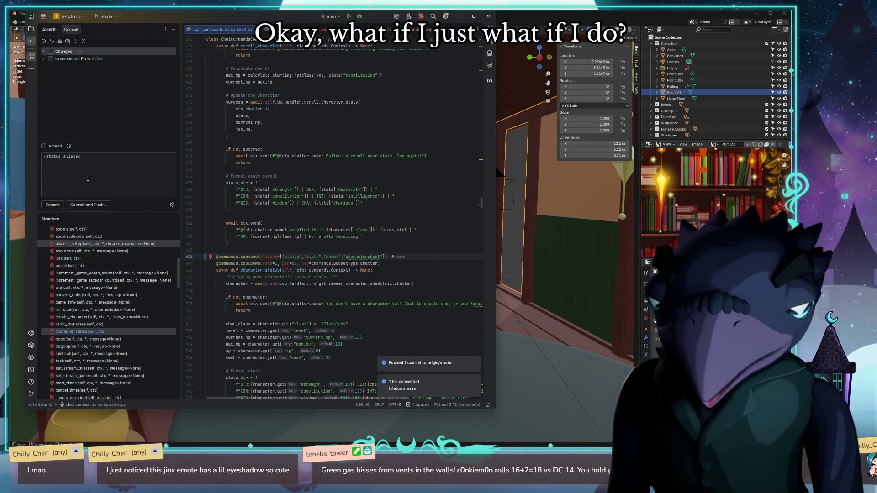
Commit the alias fix as 'for real this time' and push it to origin/master.
key("ctrl+k")
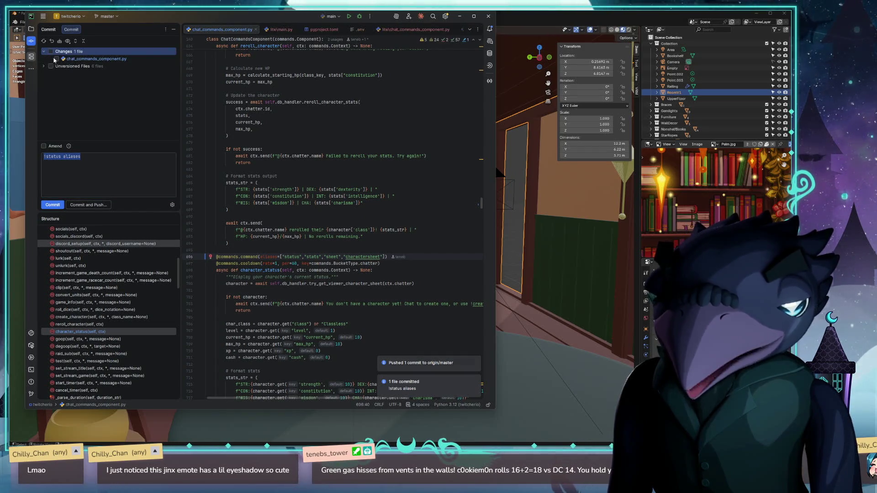
type("!s")
type("r rea")
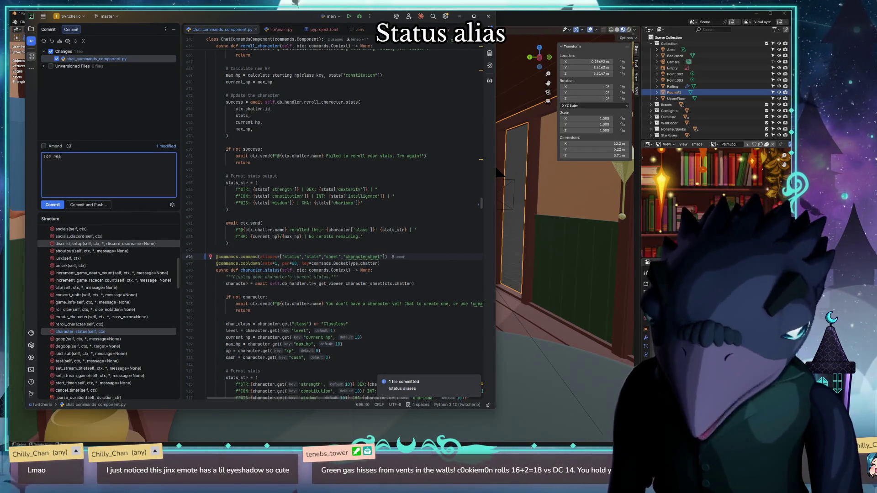
type("l this time")
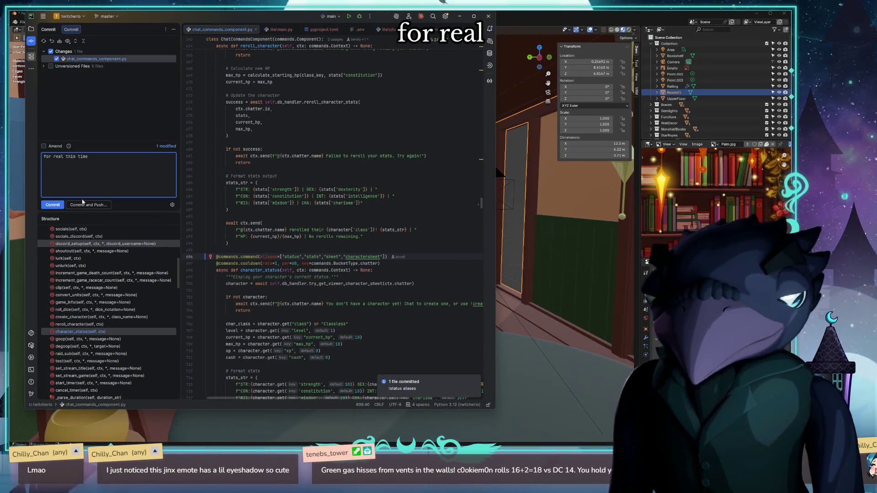
key("ctrl+alt+k")
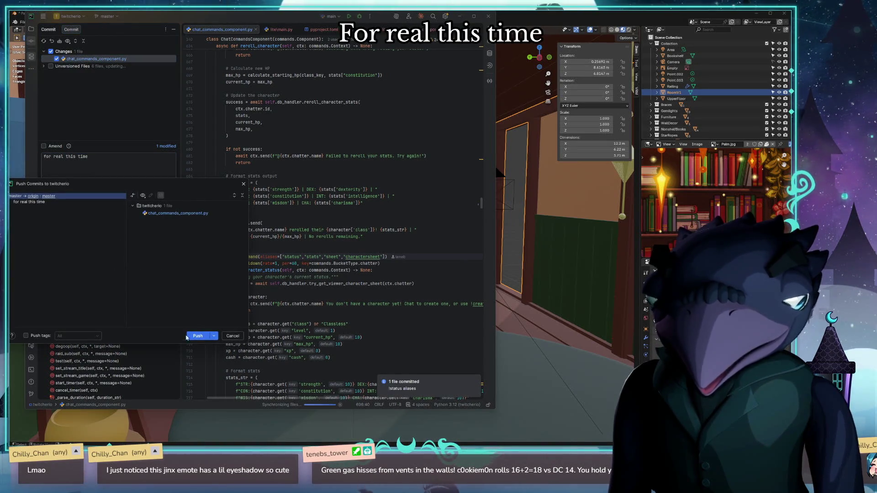
left_click(197, 337)
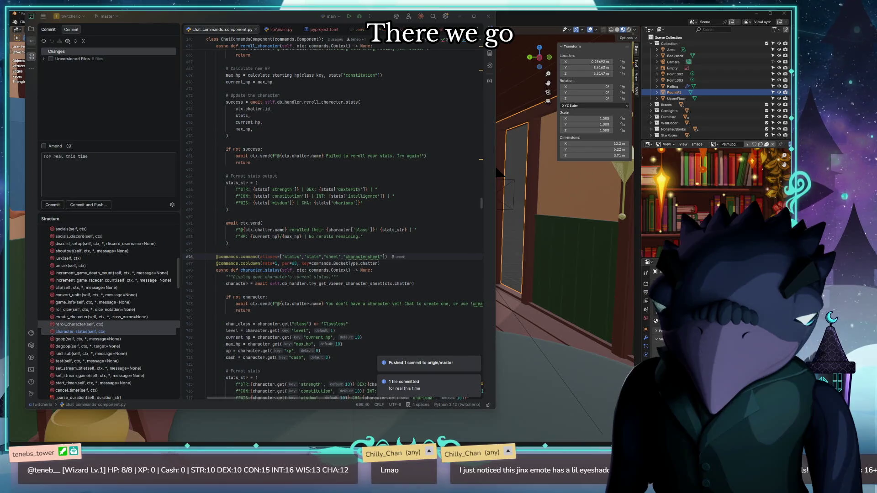
Glance at the unversioned files, then minimize PyCharm to reveal the Blender attic scene.
left_click(296, 264)
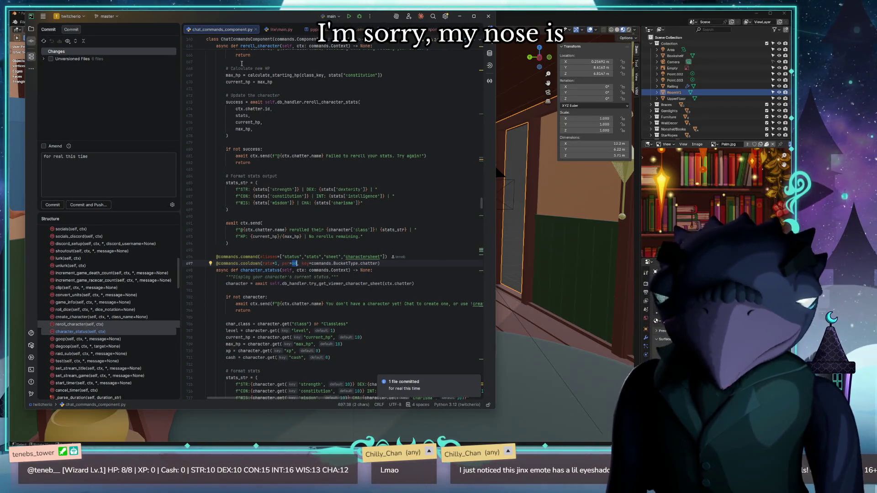
left_click(43, 59)
left_click(42, 60)
left_click(526, 225)
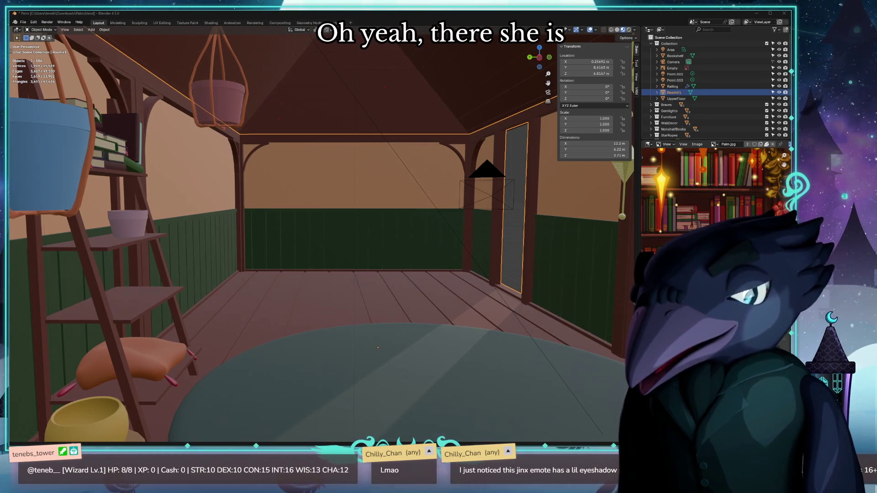
Launch 2972166-1.mp4 in PotPlayer and dismiss its update notice.
key("Return")
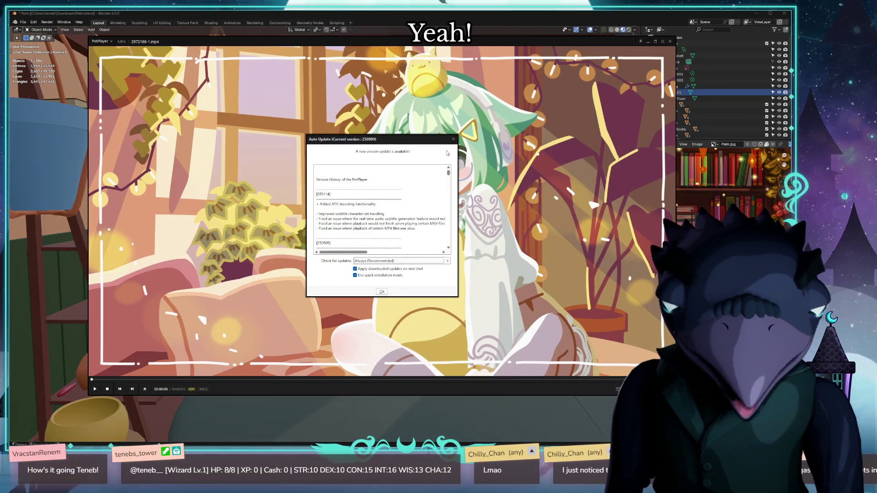
left_click(453, 140)
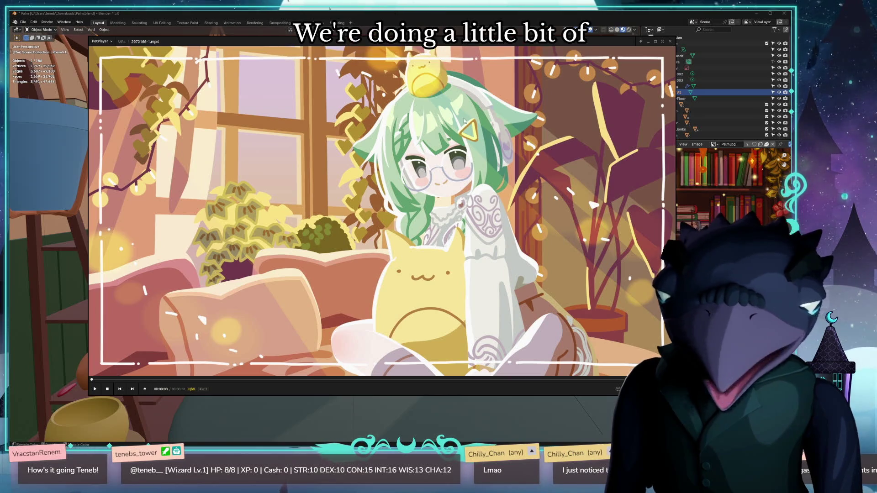
Position and enlarge the video window, then play the reference clip.
left_click_drag(461, 135, 380, 117)
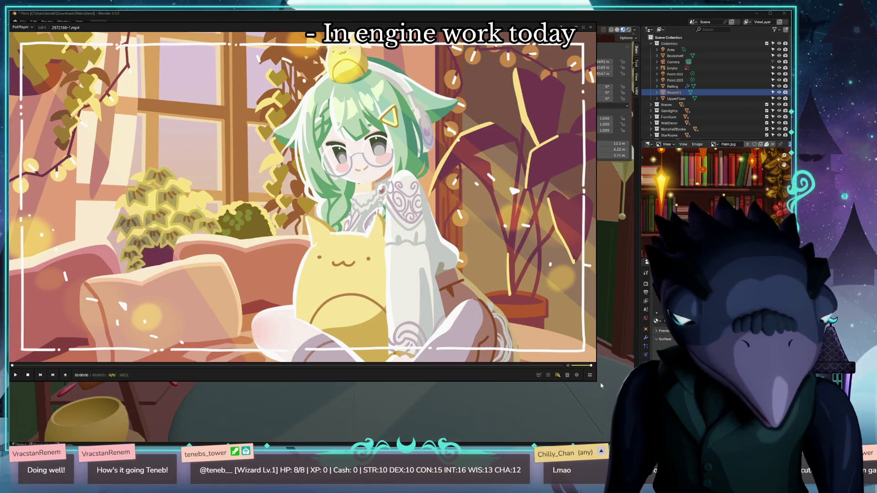
left_click_drag(595, 381, 634, 401)
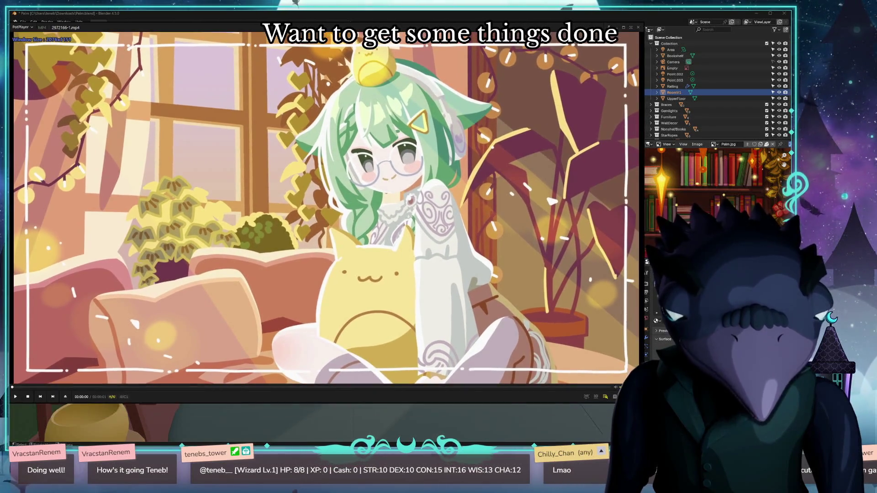
left_click_drag(375, 246, 371, 250)
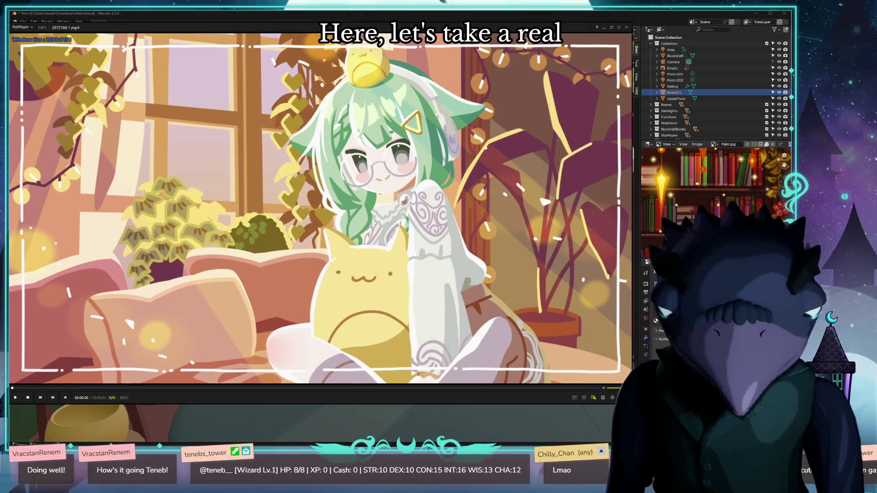
left_click(372, 251)
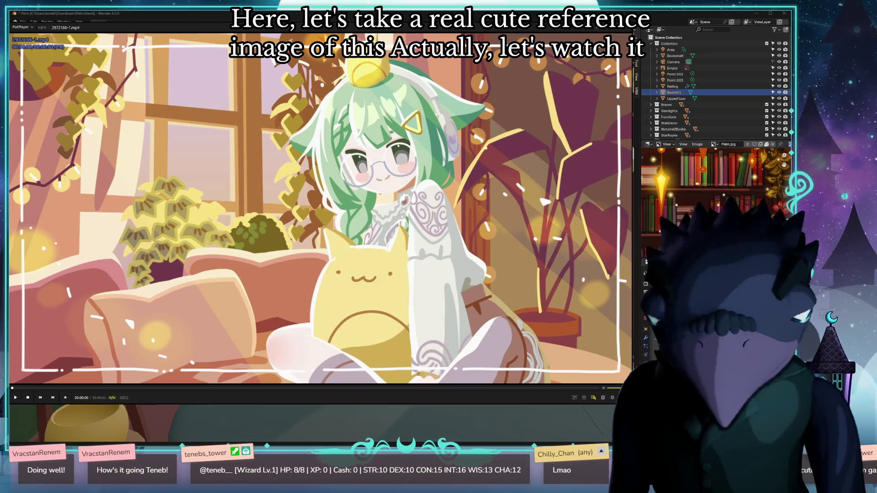
left_click(204, 114)
mouse_move(410, 22)
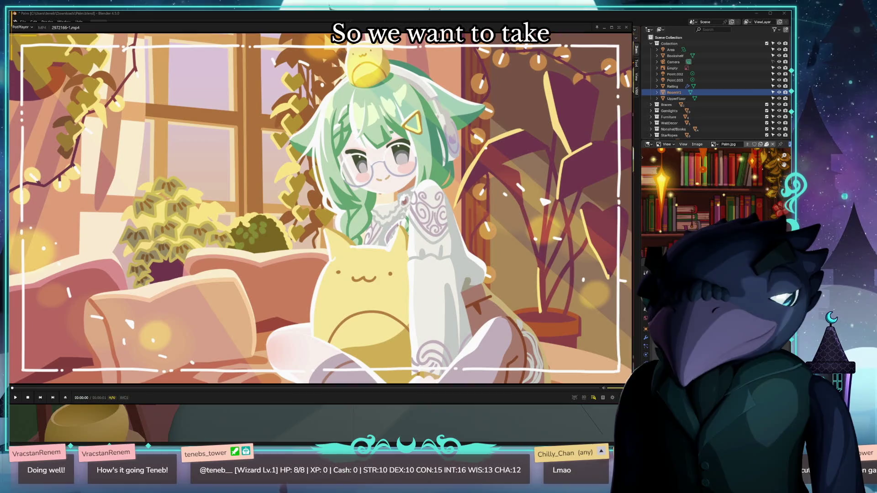
left_click(608, 403)
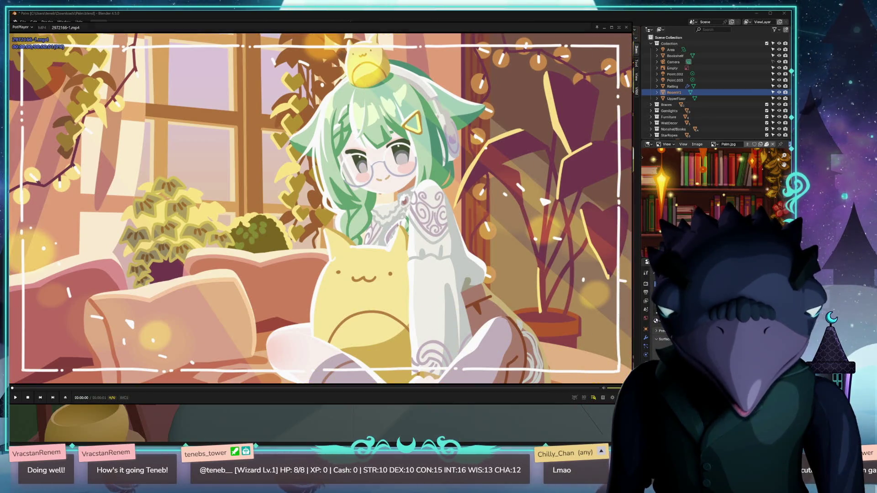
Resize the video over the Blender viewport a few times, then close PotPlayer.
mouse_move(274, 27)
left_mouse_down()
mouse_move(422, 237)
mouse_move(457, 405)
left_mouse_up()
double_click(488, 403)
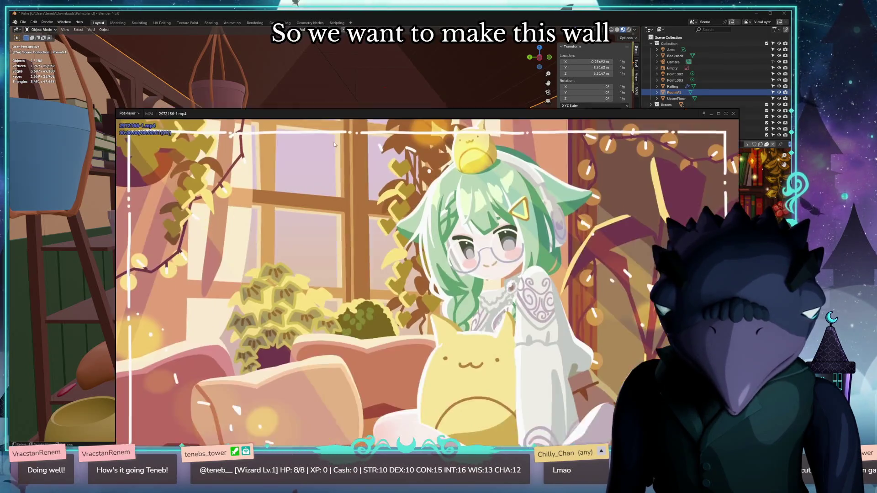
left_click_drag(419, 219, 419, 349)
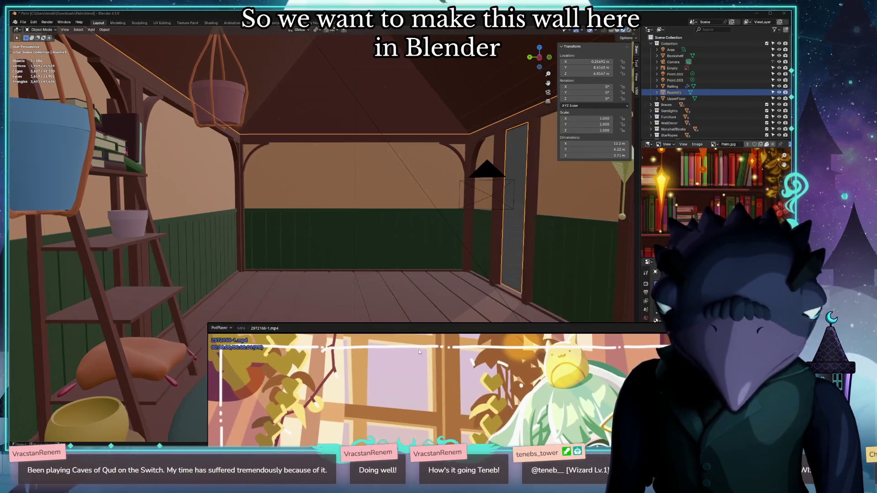
double_click(443, 342)
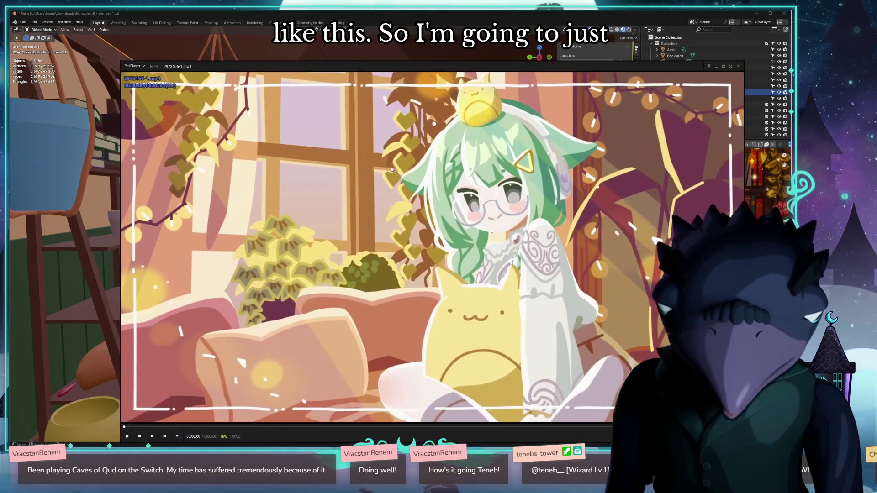
left_click_drag(442, 281, 418, 202)
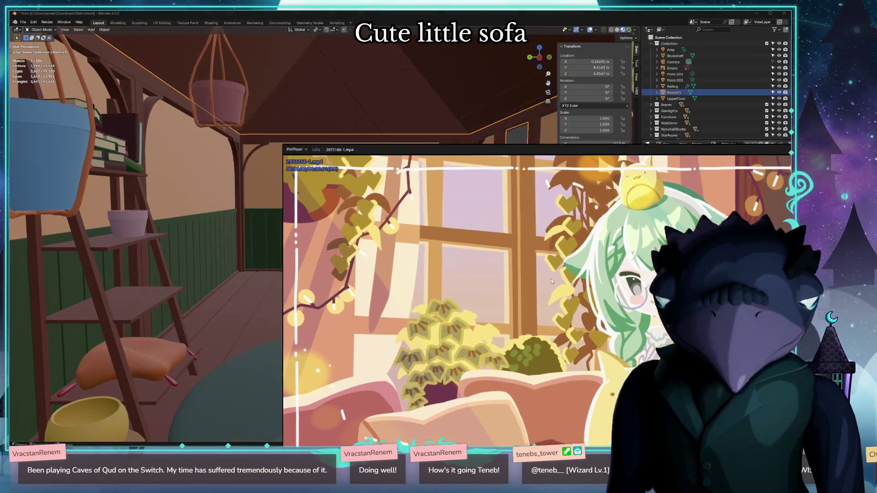
left_click_drag(409, 261, 419, 220)
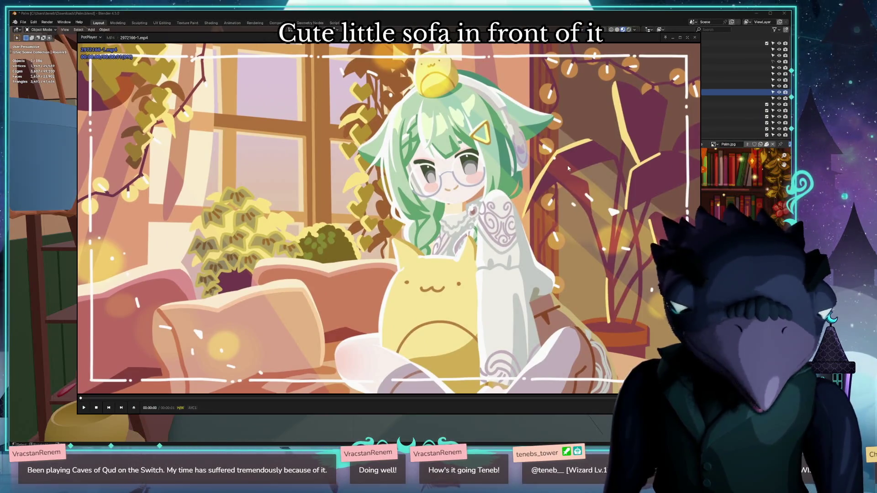
left_click(695, 38)
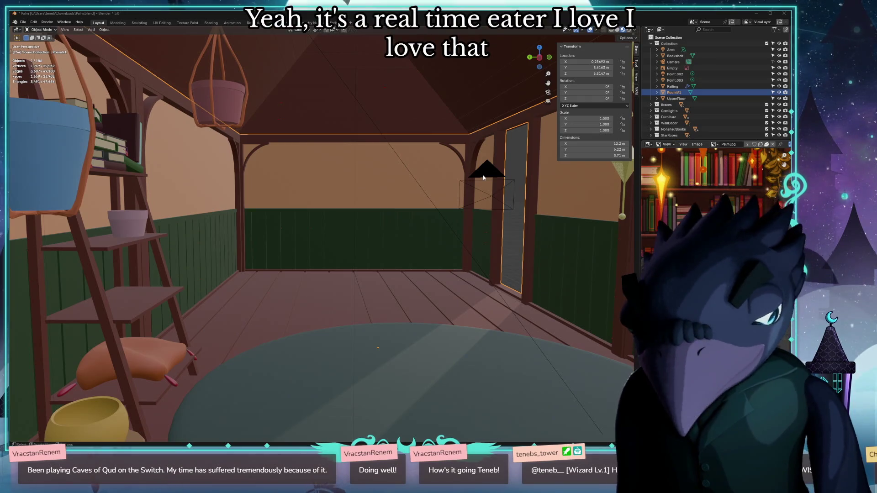
Postpone the Snagit update and hide the capture panel.
right_click(302, 231)
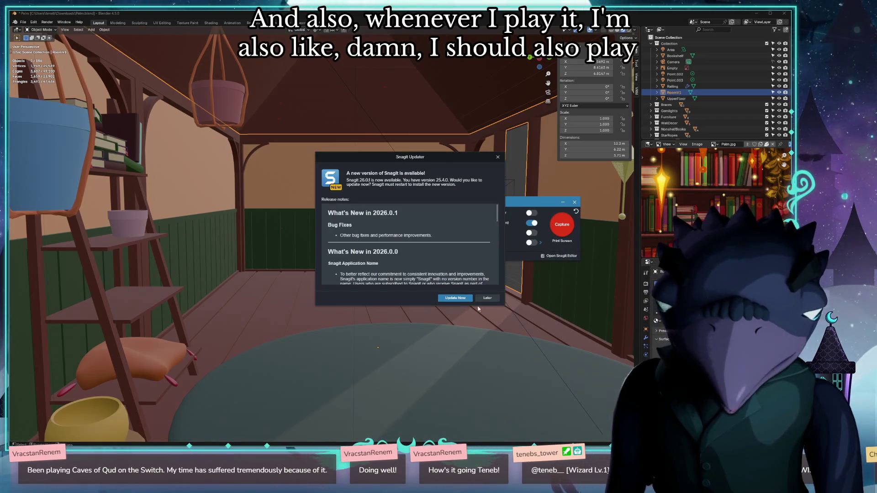
left_click(487, 297)
left_click(574, 202)
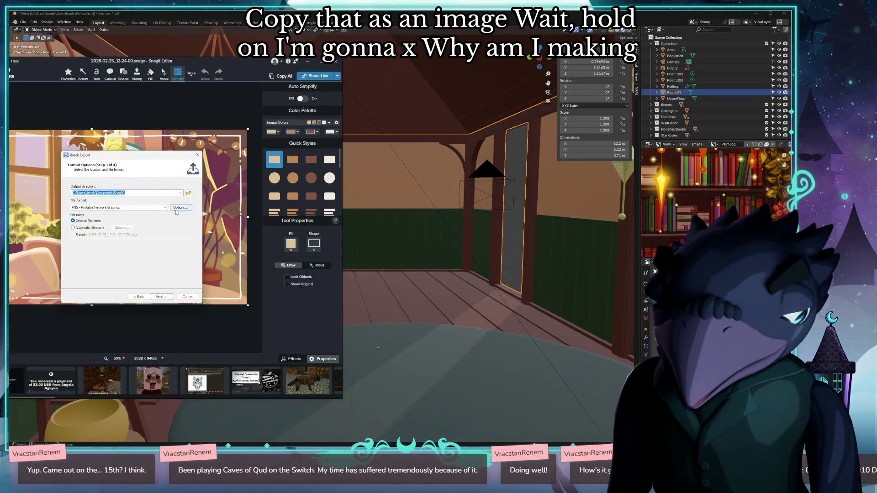
Batch-export the capture as a PNG to the Desktop and close Snagit Editor.
left_click(187, 193)
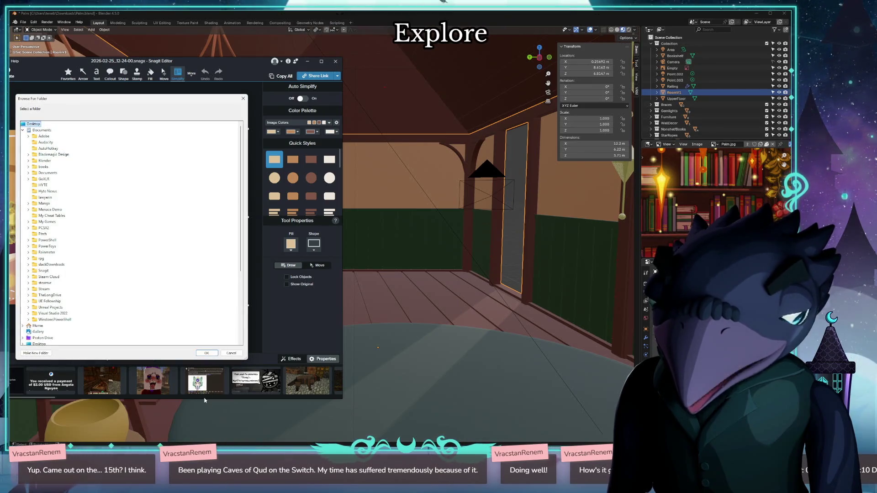
left_click(208, 354)
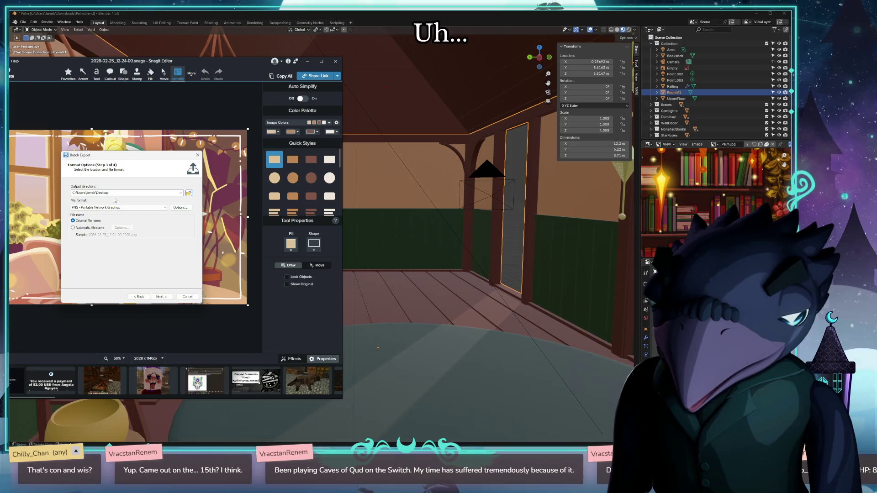
left_click(163, 297)
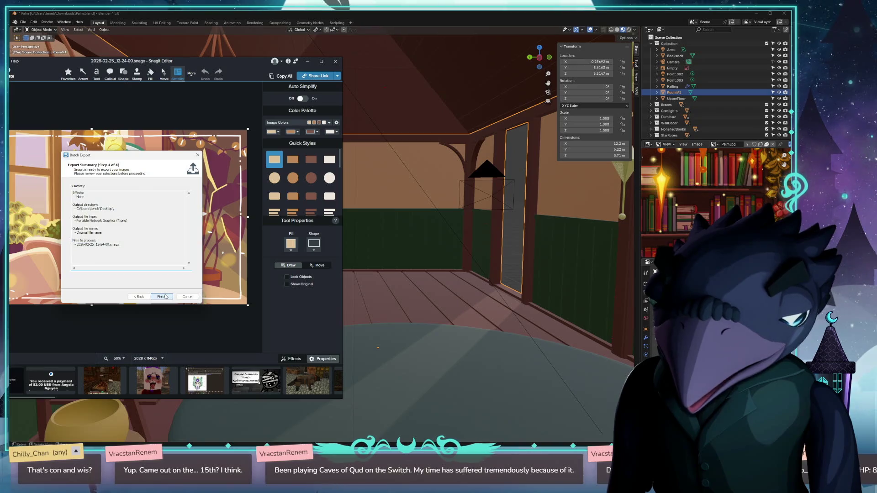
left_click(335, 62)
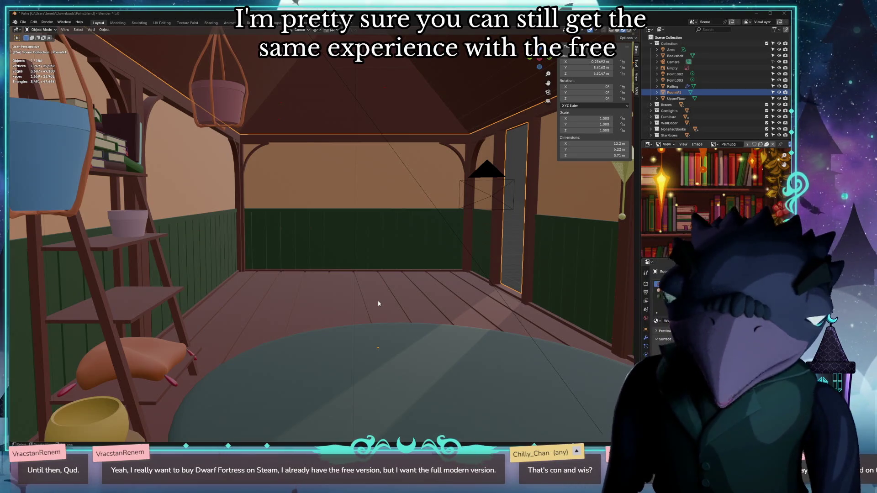
right_click(379, 304)
Orbit the attic room view toward the left wall and its shelves.
mouse_move(354, 256)
middle_mouse_down()
mouse_move(341, 241)
mouse_move(318, 240)
mouse_move(373, 241)
middle_mouse_up()
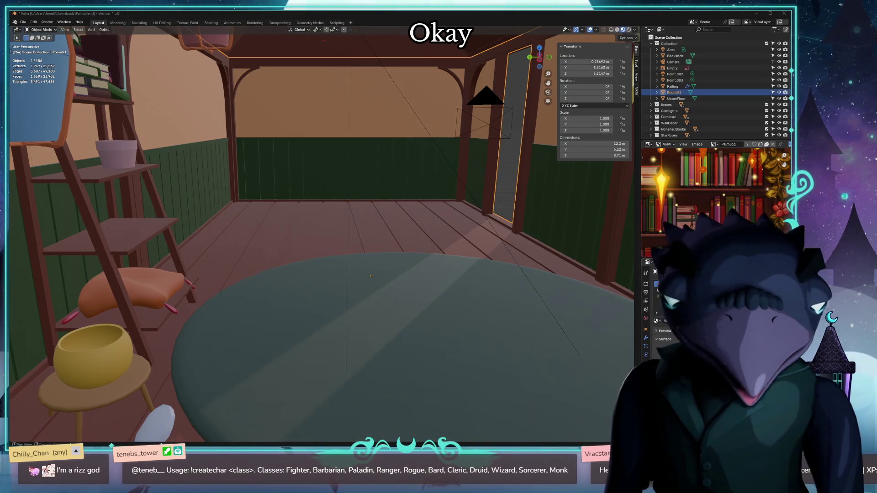
Tilt the view toward the ceiling and inspect the round table and room walls.
middle_click_drag(459, 317, 460, 297)
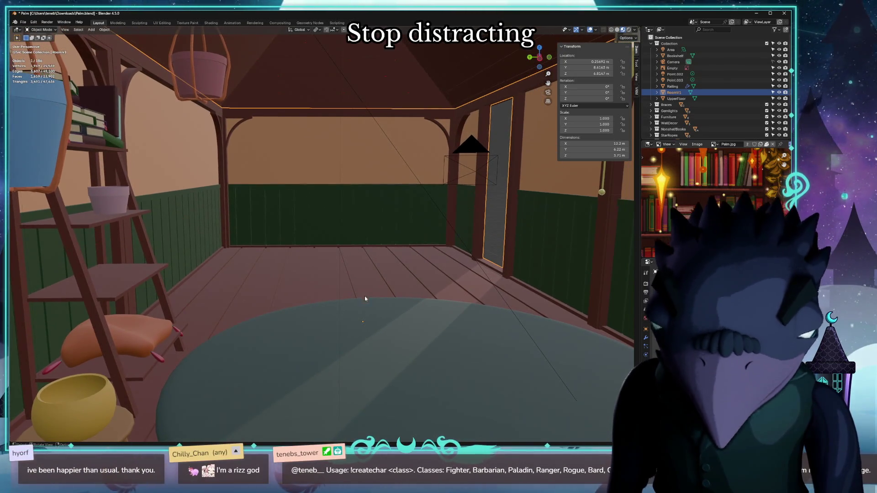
left_click(347, 311)
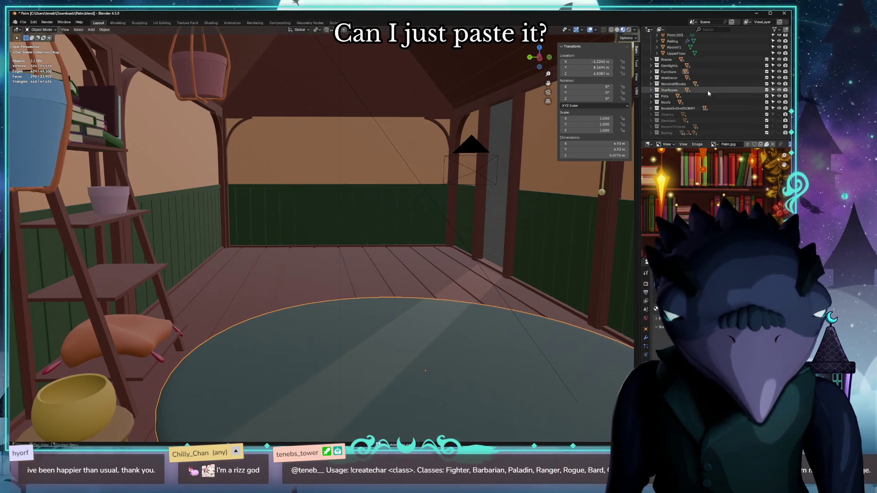
left_click(709, 92)
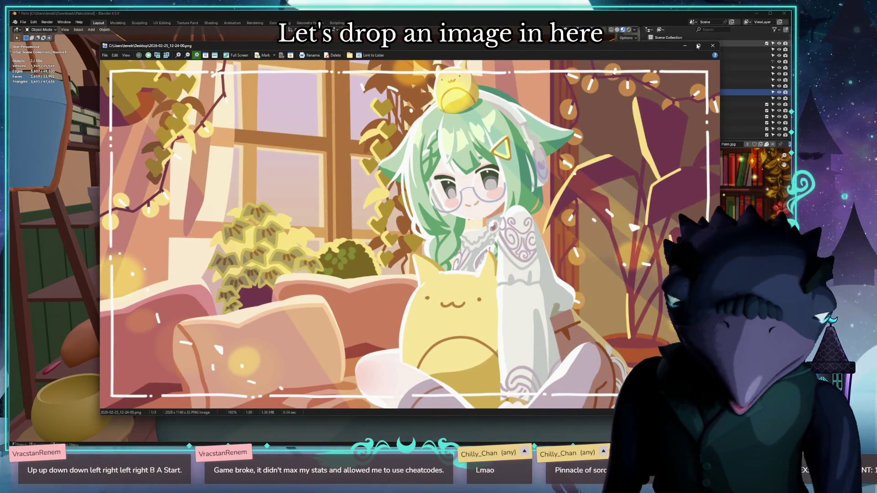
Drop the anime room PNG into the scene as a reference image and reset its location to the origin (Alt+G).
left_click(715, 46)
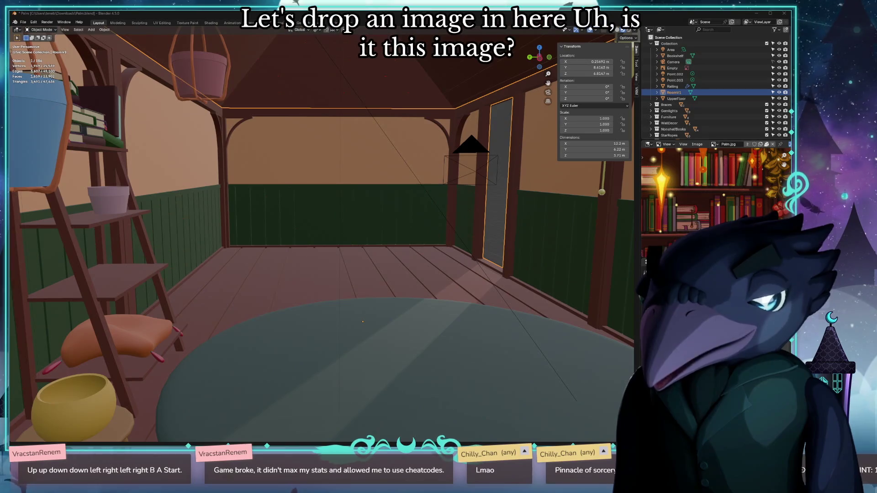
left_click_drag(299, 213, 311, 216)
mouse_move(312, 216)
middle_mouse_down()
mouse_move(384, 306)
mouse_move(454, 308)
middle_mouse_up()
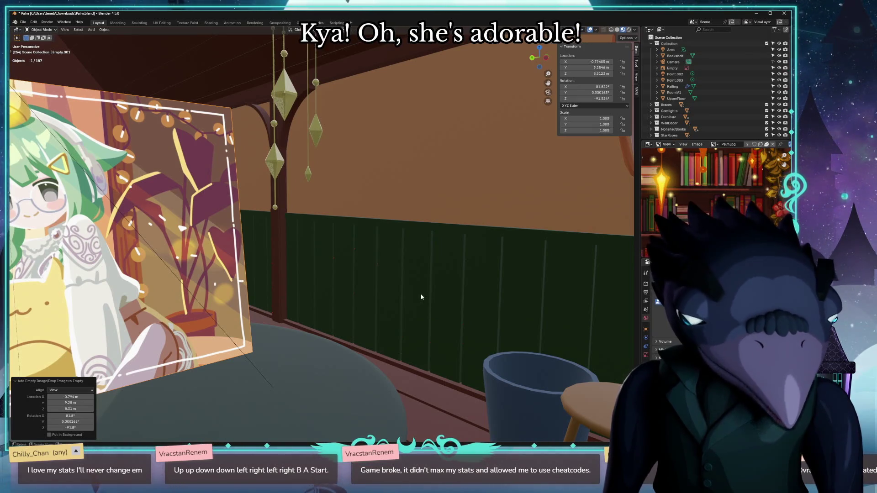
middle_click_drag(422, 297, 226, 280)
scroll(226, 280, "up", 5)
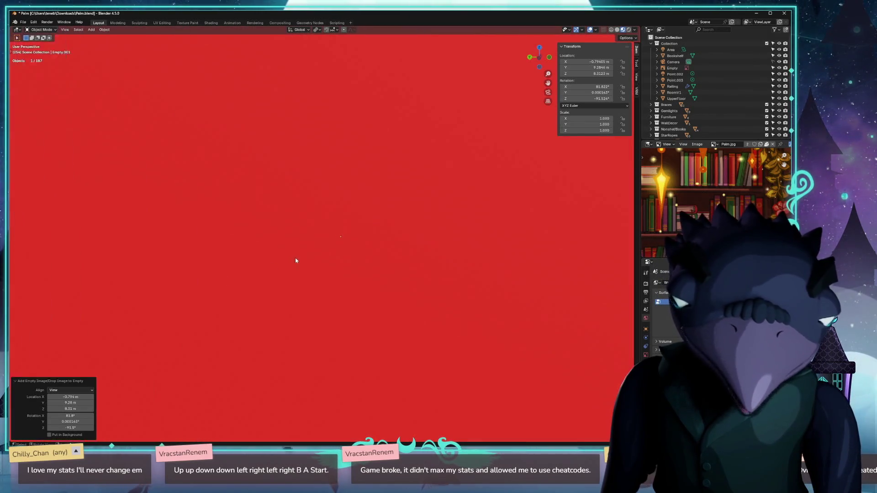
scroll(296, 261, "down", 5)
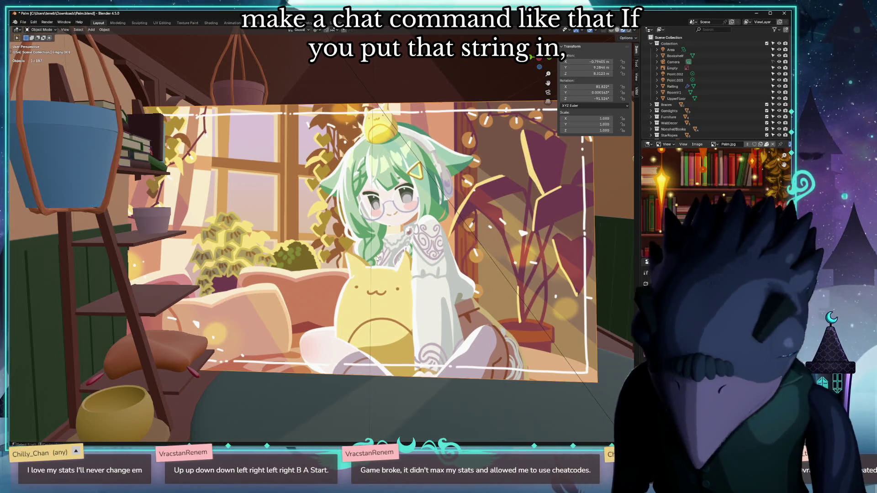
key("alt+g")
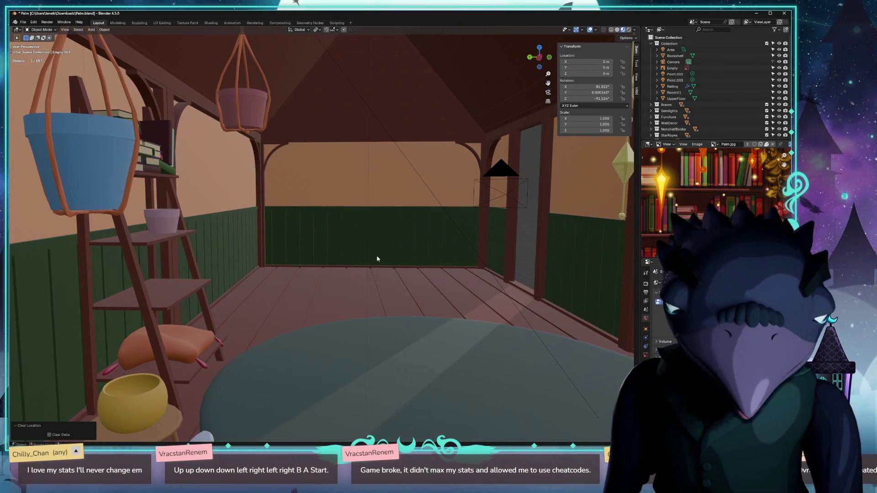
Frame the reference image, then orbit into the attic interior toward the bookshelf and stool.
key("KP_Decimal")
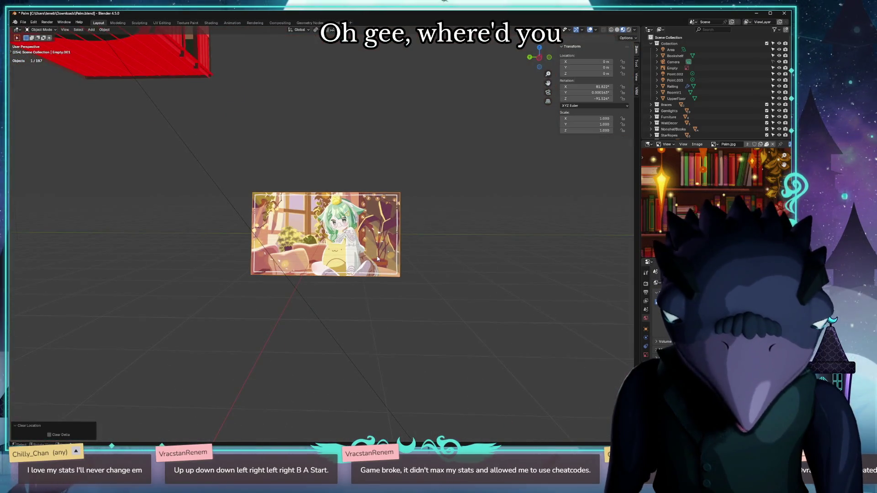
scroll(339, 196, "down", 6)
scroll(338, 197, "up", 3)
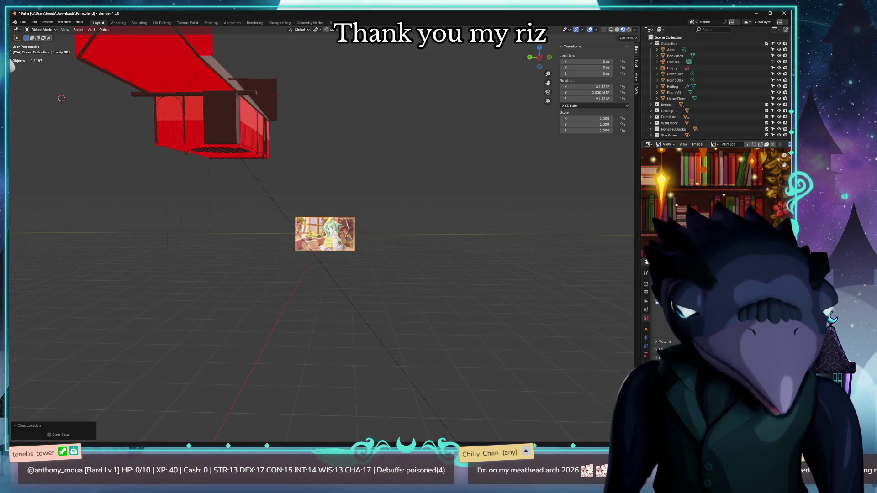
middle_click_drag(551, 188, 322, 148)
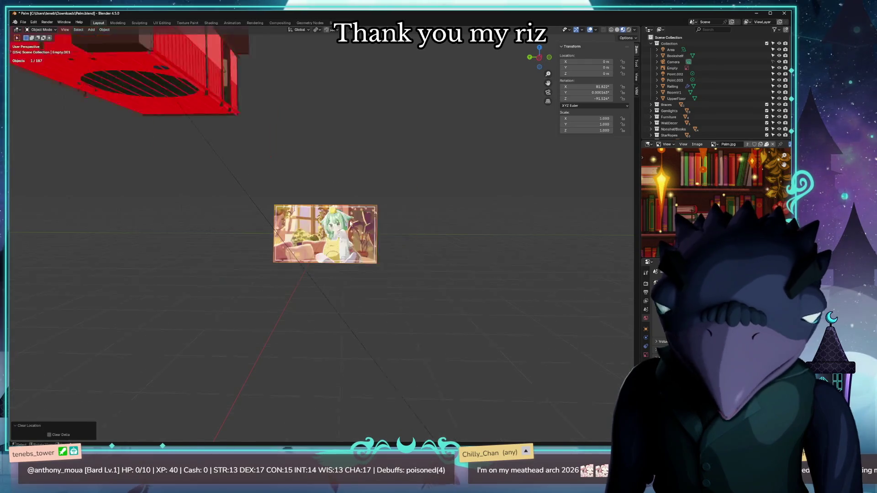
scroll(321, 147, "up", 3)
scroll(307, 139, "down", 2)
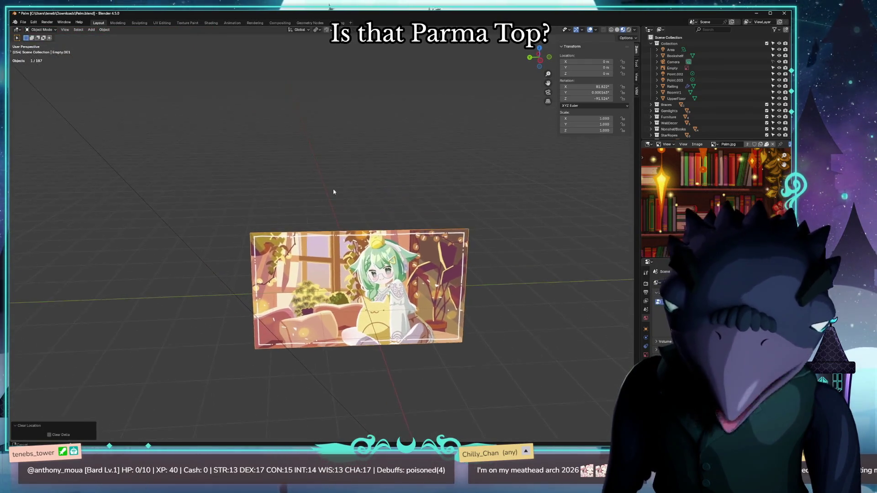
middle_click_drag(333, 190, 307, 252)
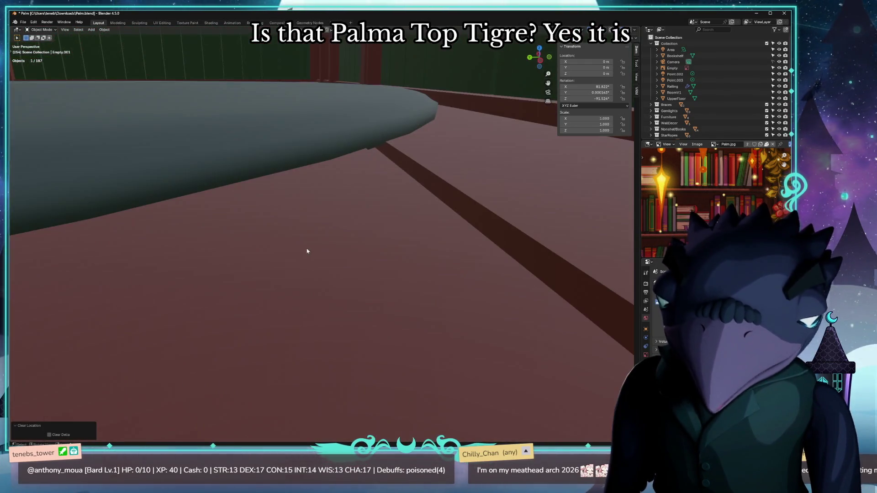
scroll(307, 251, "down", 3)
mouse_move(295, 210)
middle_mouse_down()
mouse_move(381, 225)
mouse_move(429, 203)
middle_mouse_up()
scroll(387, 266, "up", 3)
middle_click_drag(387, 266, 284, 358)
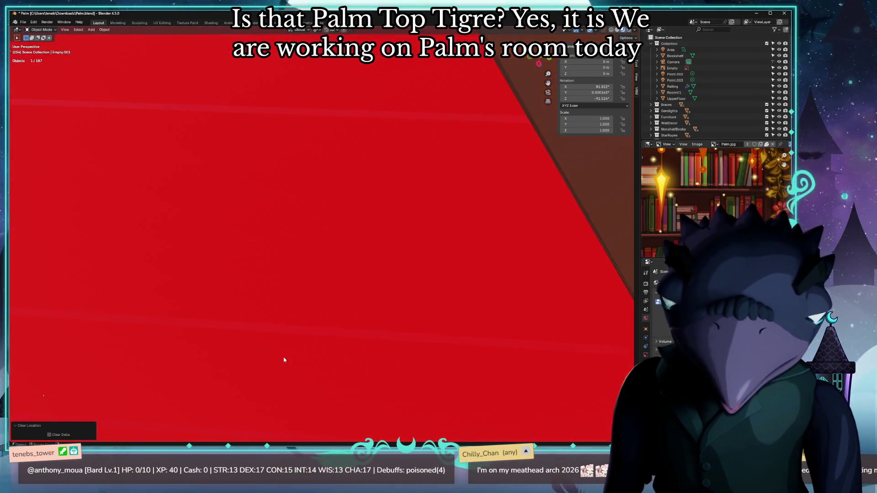
scroll(284, 358, "down", 3)
mouse_move(303, 299)
middle_mouse_down()
mouse_move(304, 254)
mouse_move(298, 333)
mouse_move(328, 294)
mouse_move(317, 292)
middle_mouse_up()
scroll(317, 292, "up", 2)
scroll(315, 279, "up", 2)
scroll(347, 232, "down", 2)
mouse_move(343, 364)
middle_mouse_down()
mouse_move(304, 372)
mouse_move(304, 322)
mouse_move(291, 306)
mouse_move(316, 41)
middle_mouse_up()
scroll(291, 304, "down", 2)
scroll(310, 45, "up", 1)
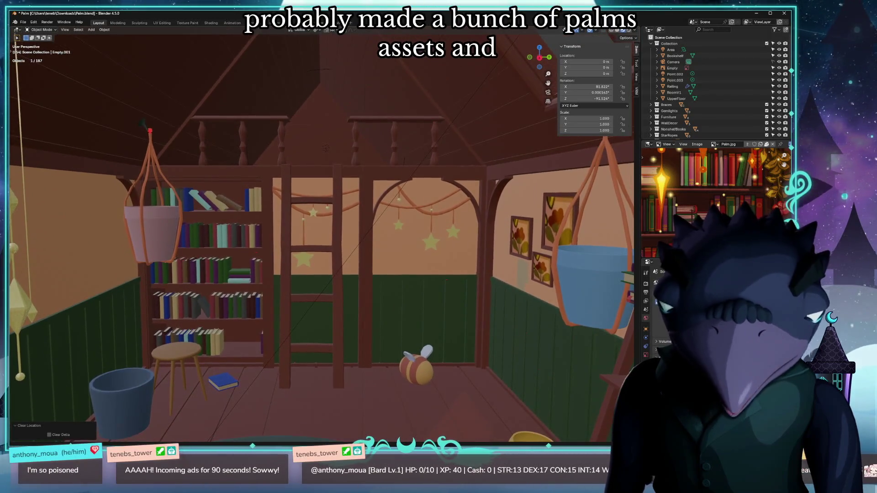
scroll(364, 177, "down", 2)
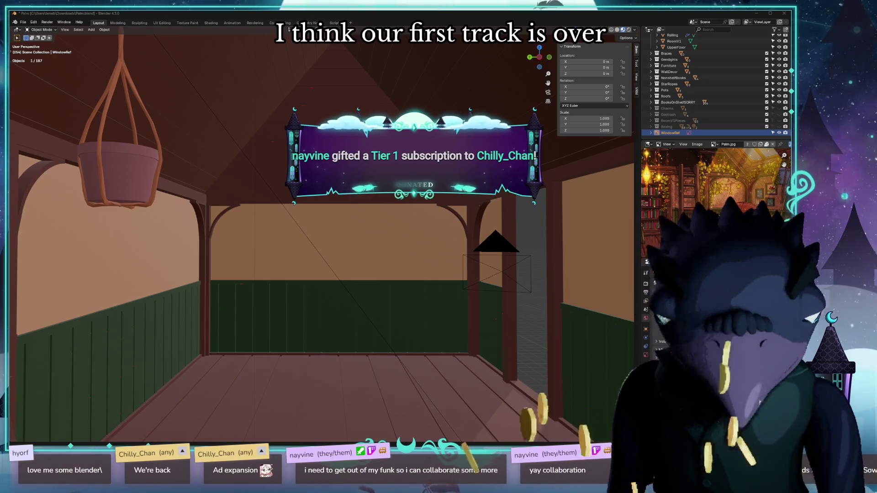
key("h")
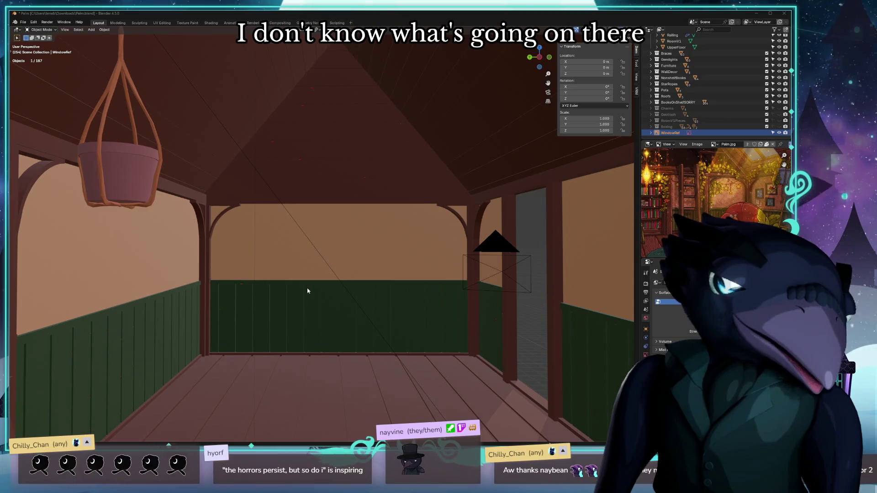
right_click(309, 332)
mouse_move(364, 314)
middle_mouse_down()
mouse_move(363, 336)
mouse_move(369, 318)
middle_mouse_up()
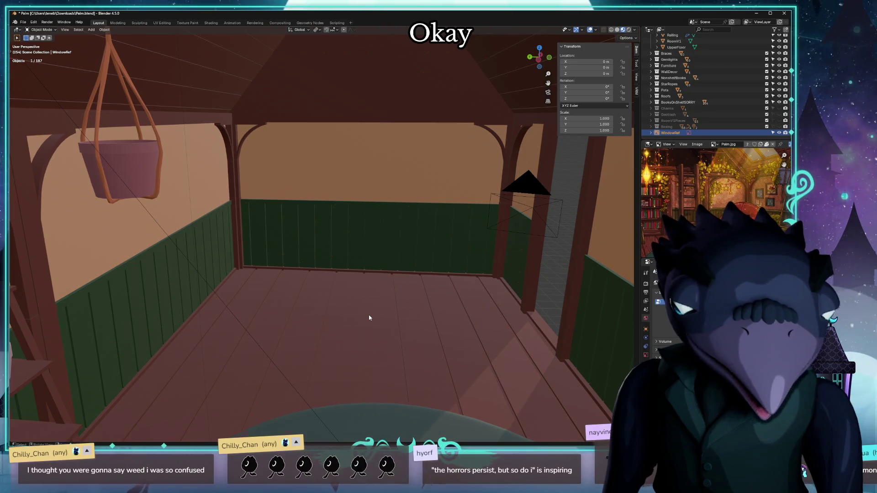
scroll(369, 319, "up", 1)
mouse_move(369, 318)
middle_mouse_down()
mouse_move(374, 313)
mouse_move(358, 309)
mouse_move(386, 321)
mouse_move(251, 265)
mouse_move(243, 233)
mouse_move(248, 217)
mouse_move(349, 248)
mouse_move(333, 245)
mouse_move(348, 249)
mouse_move(358, 320)
mouse_move(274, 251)
middle_mouse_up()
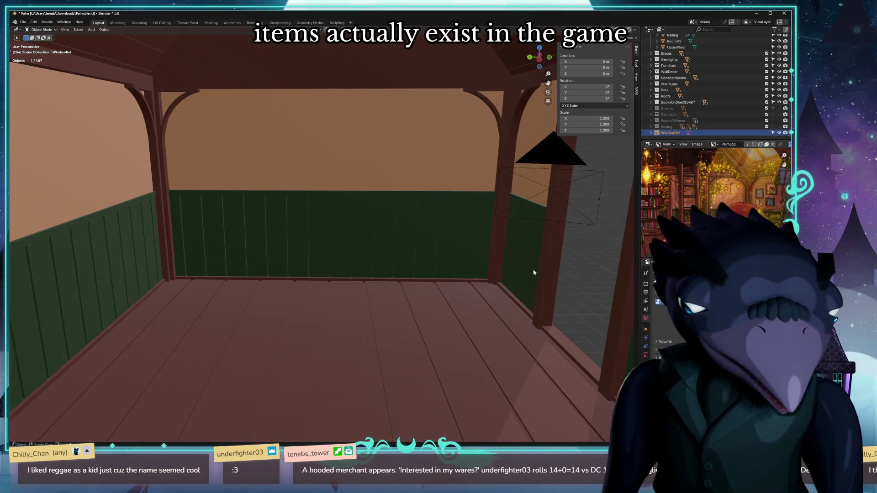
middle_click_drag(482, 269, 392, 251)
scroll(392, 251, "down", 3)
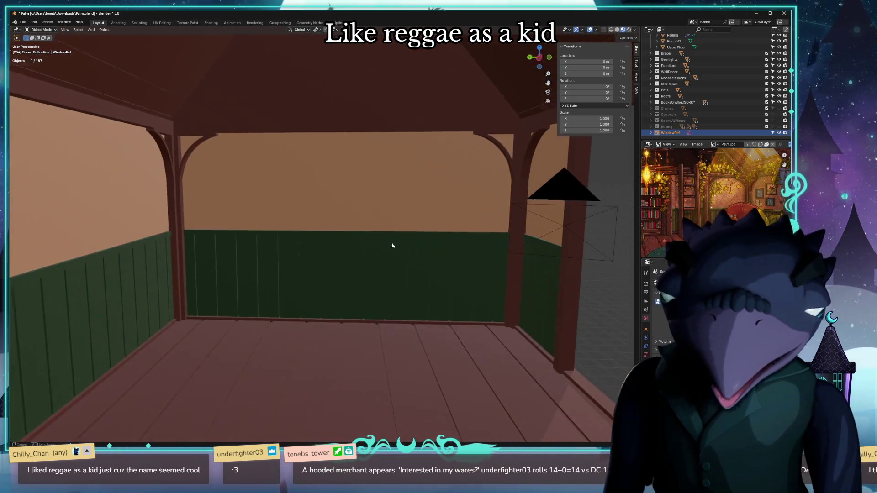
scroll(394, 244, "down", 1)
scroll(398, 245, "down", 1)
scroll(378, 243, "down", 2)
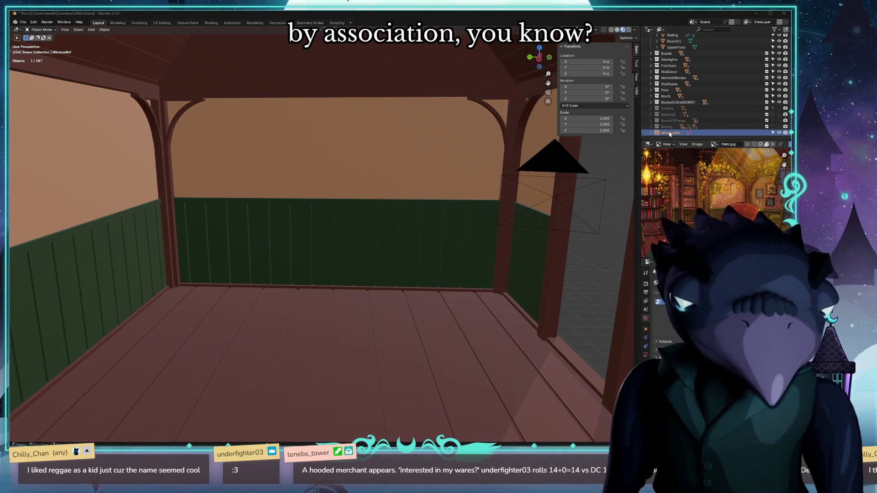
key("KP_Decimal")
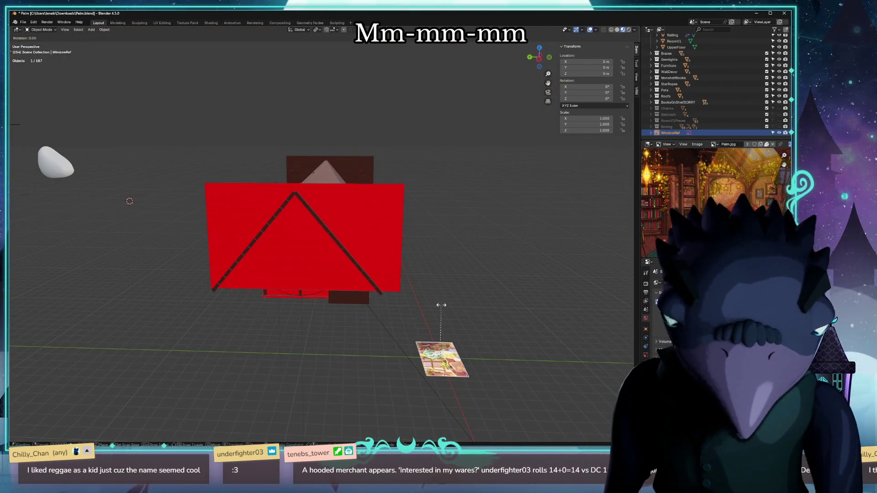
Rotate the reference image plane 90° about X and then 90° about Z so it stands upright facing front.
key("r")
type("x")
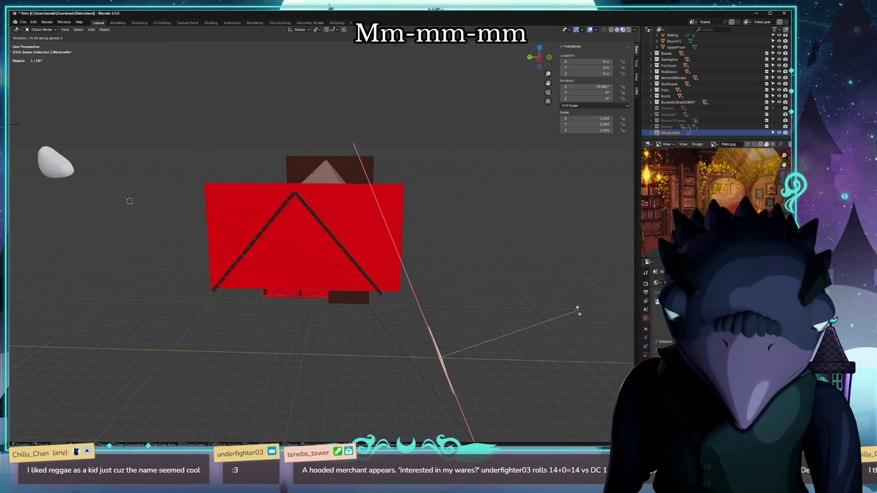
type("90")
key("Return")
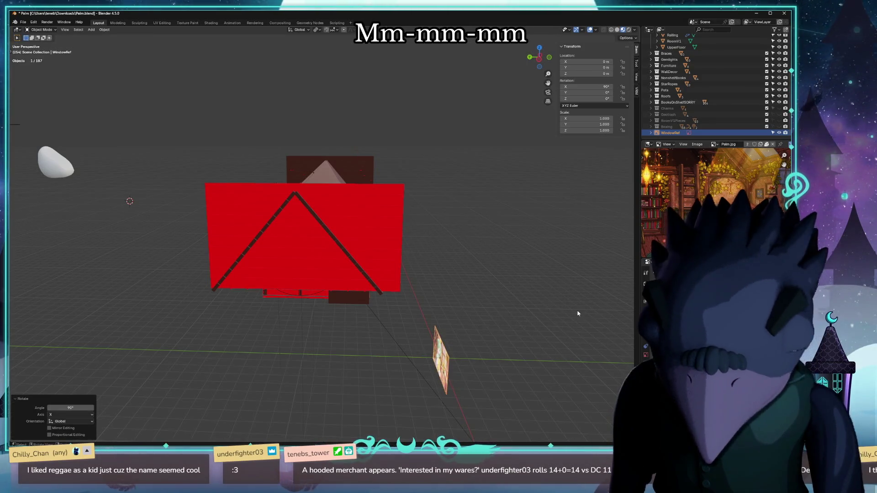
key("r")
key("y")
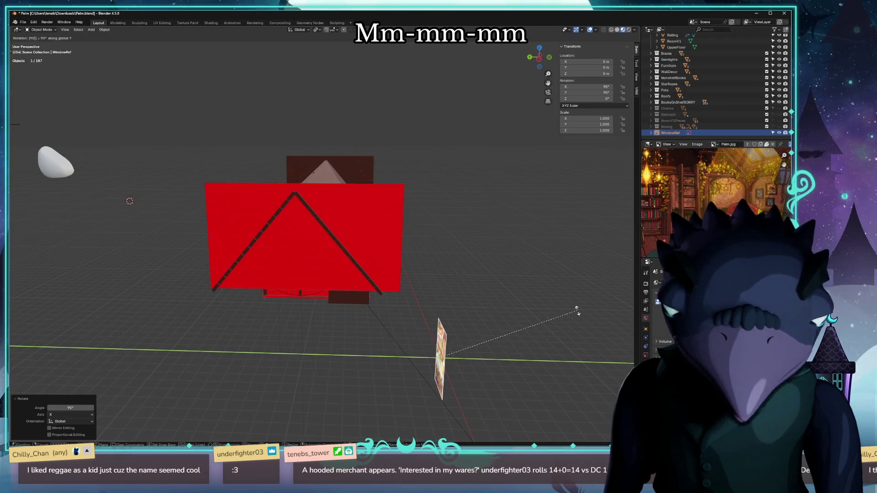
key("y")
key("z")
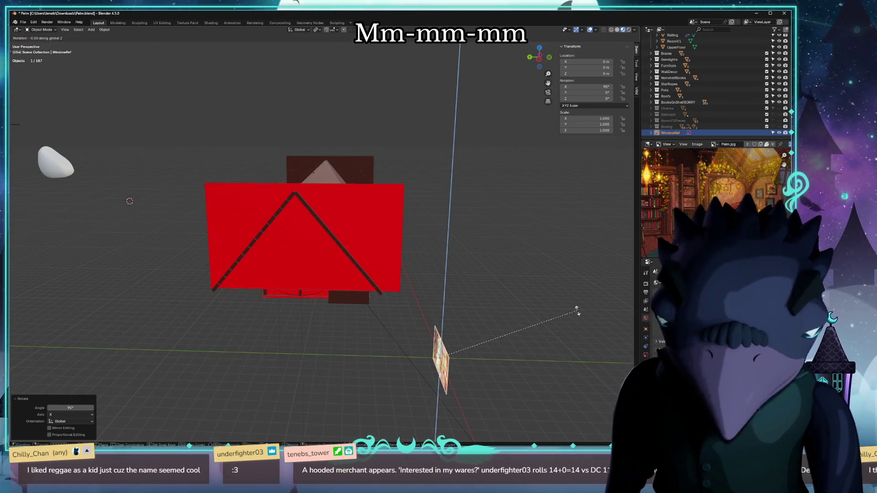
key("Return")
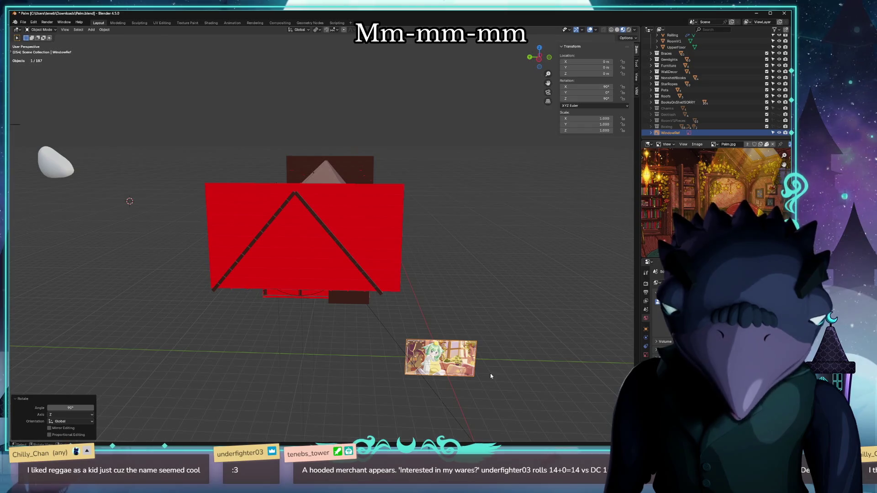
Move the image plane straight up along Z, then slide it back along Y behind the red gable.
key("g")
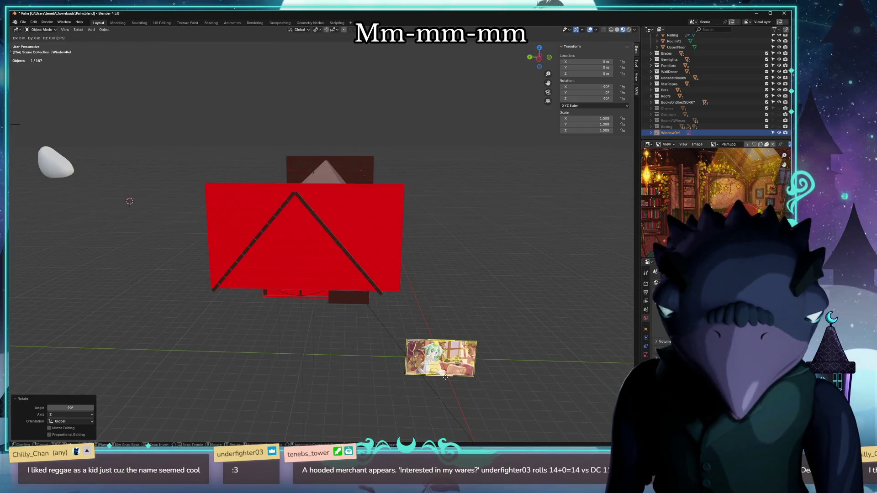
key("z")
left_click(441, 242)
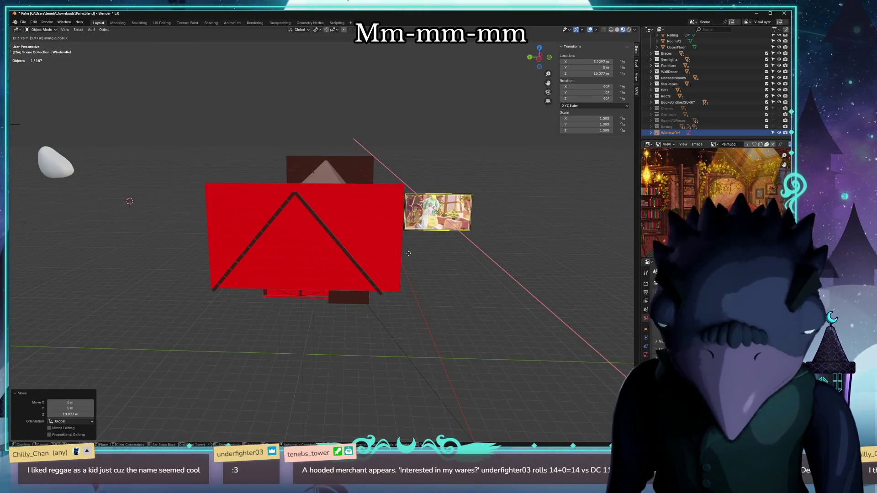
key("y")
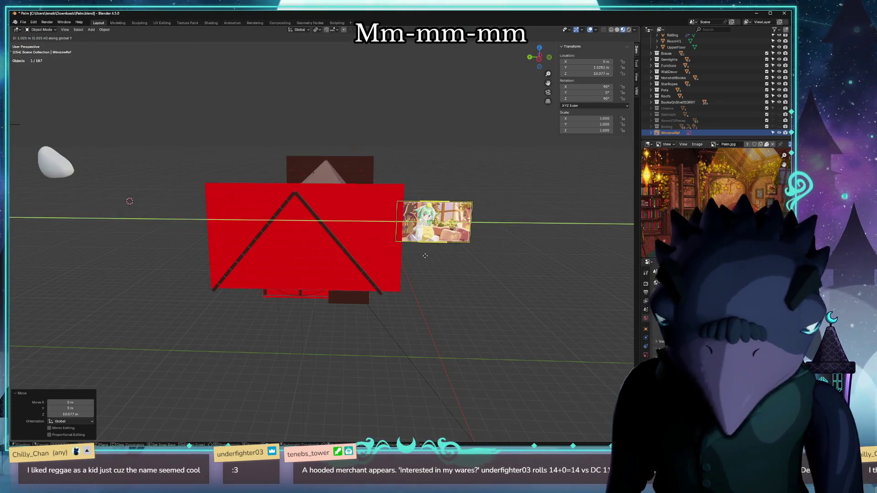
left_click(326, 259)
scroll(325, 260, "up", 3)
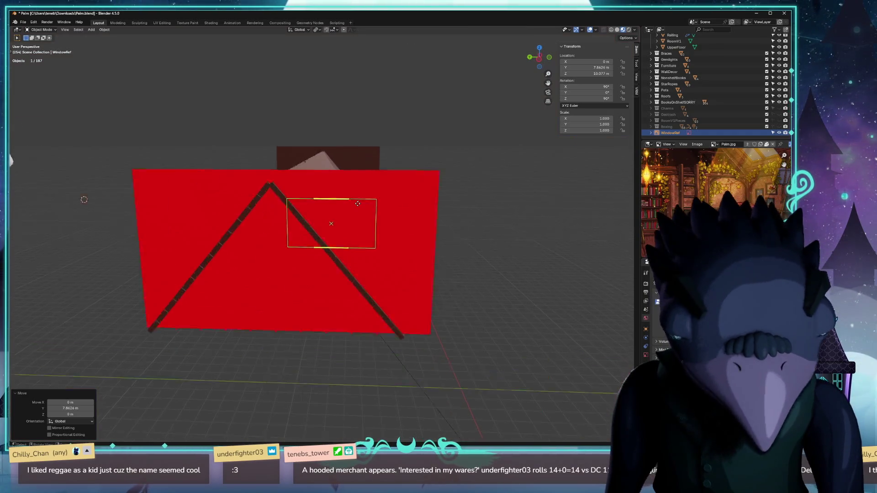
scroll(358, 206, "up", 3)
scroll(254, 195, "up", 3)
scroll(253, 195, "up", 3)
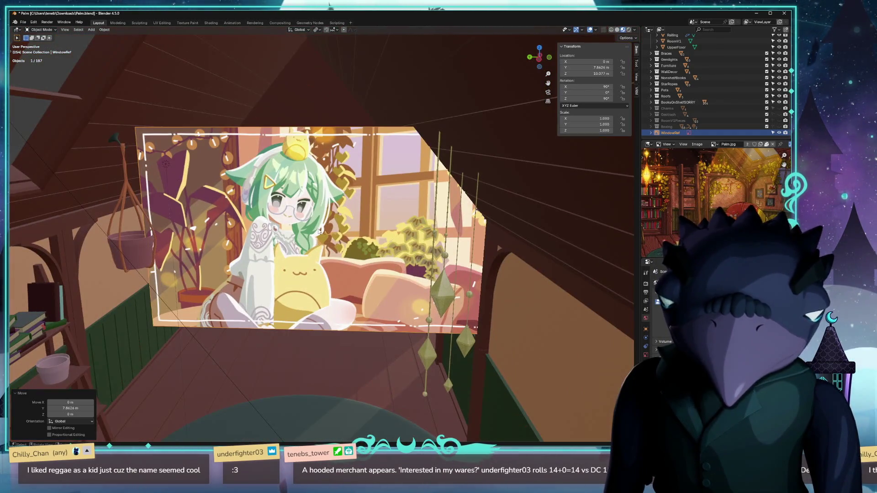
scroll(319, 231, "up", 1)
scroll(322, 250, "up", 1)
scroll(326, 269, "up", 1)
scroll(330, 288, "up", 1)
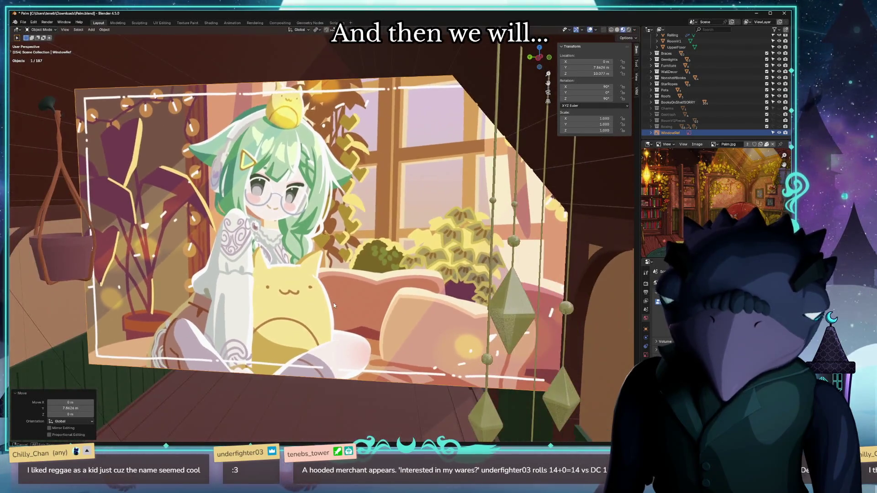
scroll(335, 302, "down", 1)
scroll(336, 301, "down", 3)
scroll(342, 315, "up", 3)
scroll(347, 334, "up", 1)
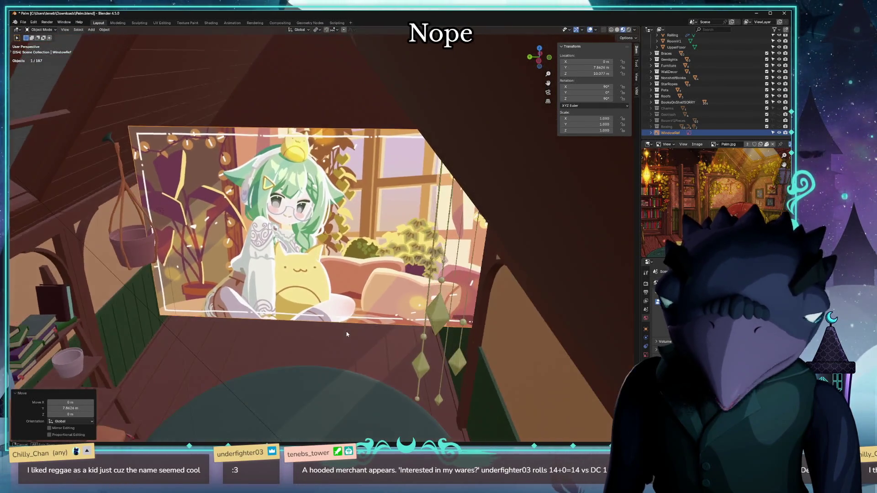
Nudge the image plane higher toward the ceiling, then select the WindowRef plane and frame it up close.
key("g")
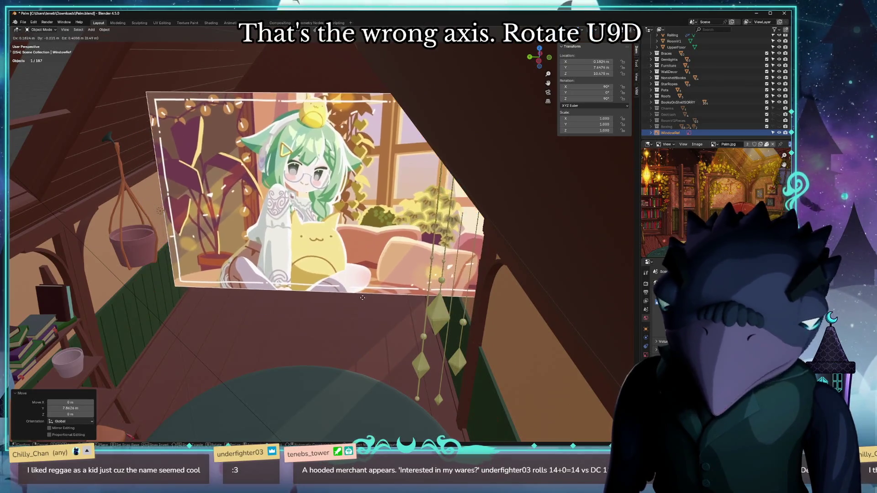
left_click(241, 219)
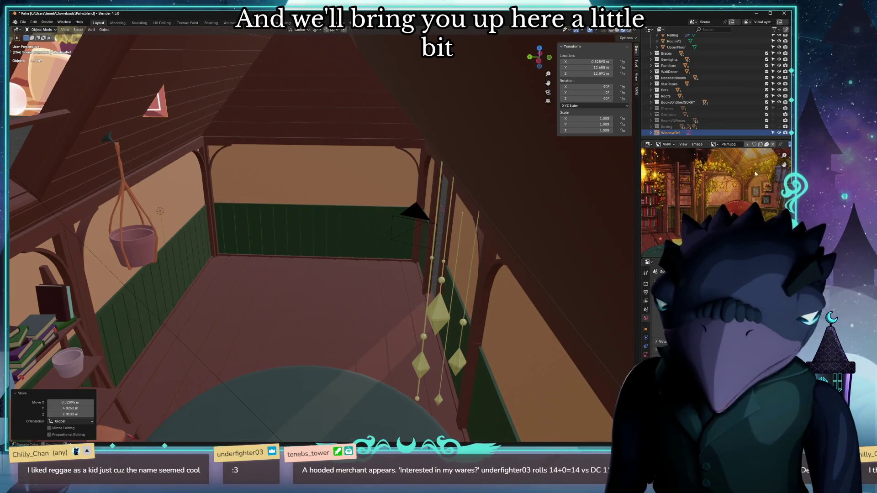
mouse_move(382, 280)
middle_mouse_down()
mouse_move(296, 242)
mouse_move(460, 294)
mouse_move(398, 288)
mouse_move(395, 261)
mouse_move(392, 277)
mouse_move(412, 261)
mouse_move(401, 275)
mouse_move(386, 275)
middle_mouse_up()
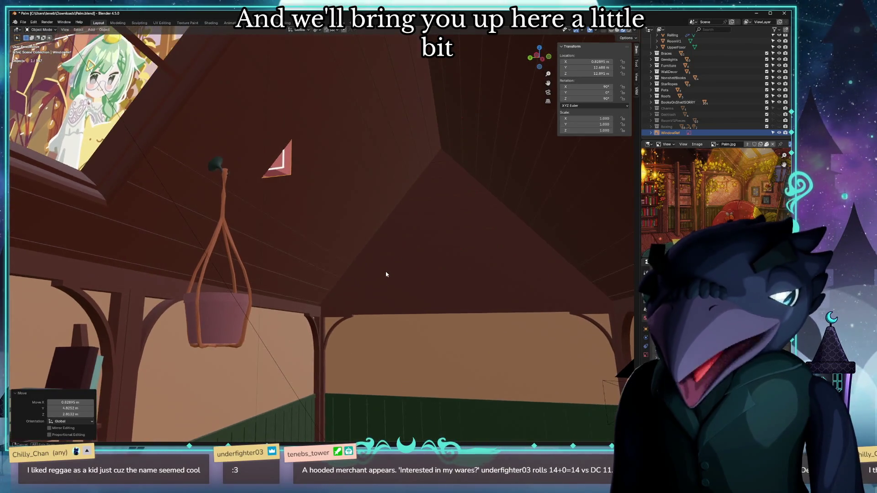
left_click(437, 372)
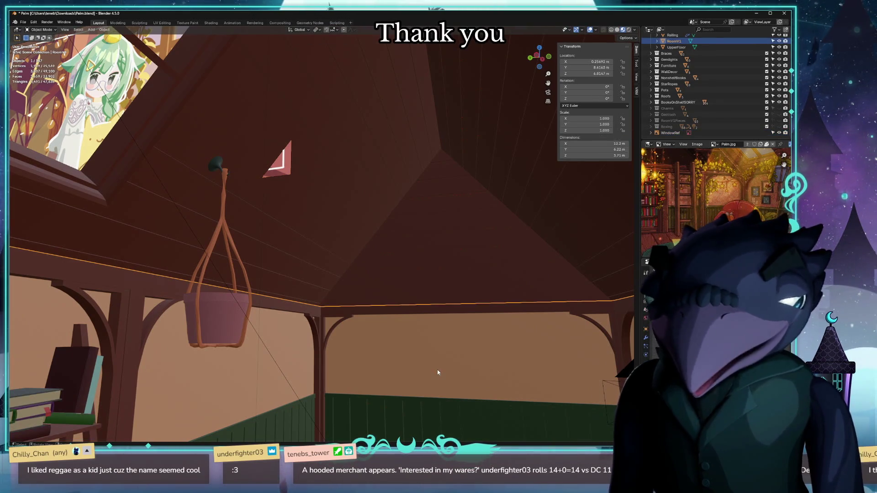
scroll(130, 175, "up", 4)
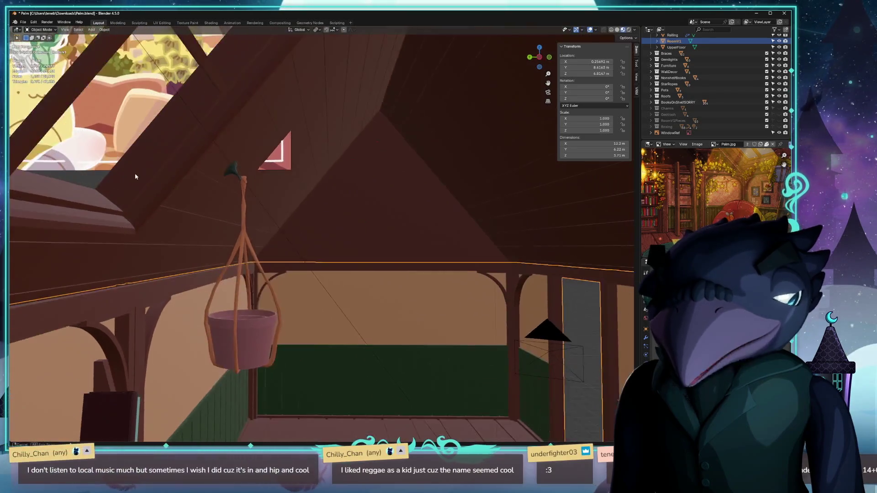
scroll(134, 180, "up", 2)
scroll(130, 175, "up", 2)
scroll(124, 173, "up", 2)
scroll(124, 173, "up", 1)
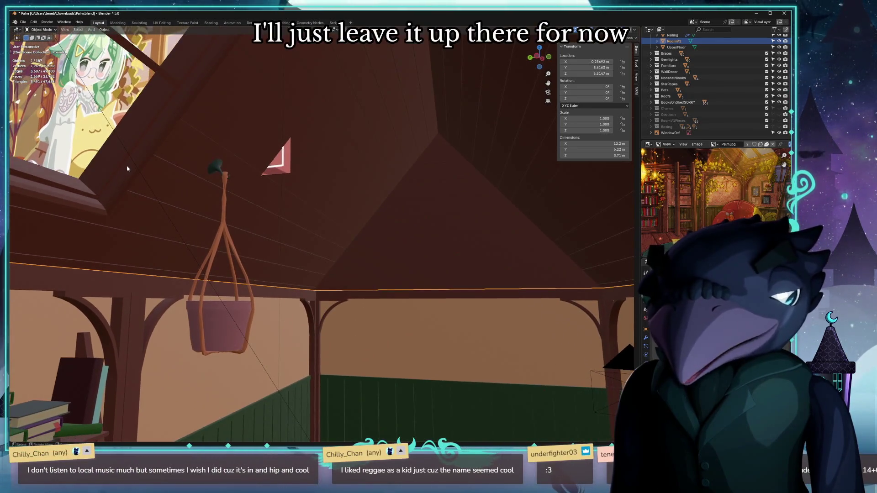
scroll(151, 156, "up", 1)
scroll(150, 156, "up", 1)
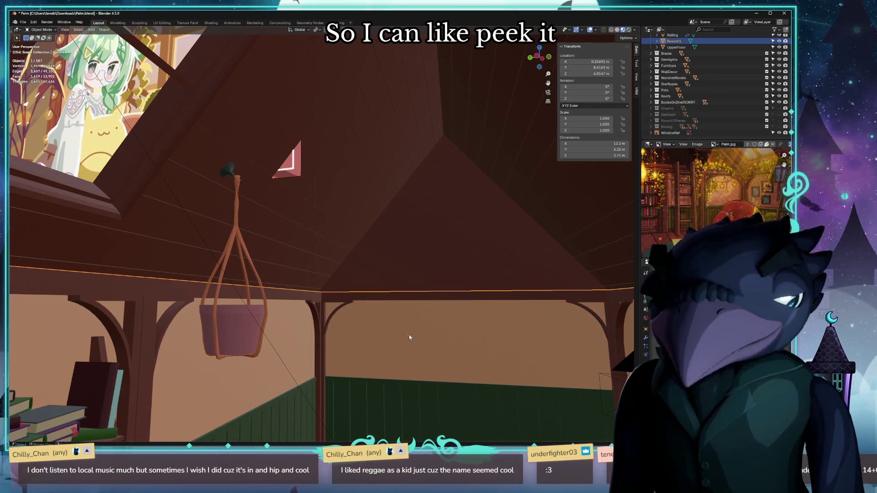
left_click(672, 132)
key("KP_Decimal")
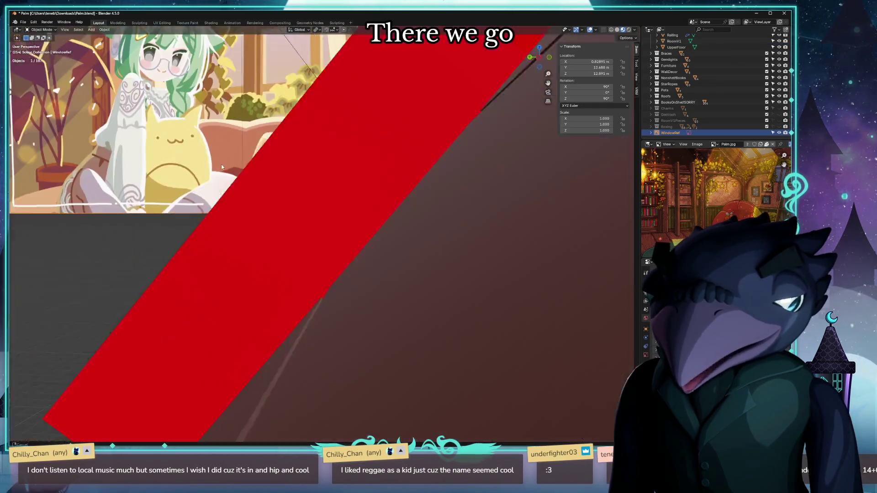
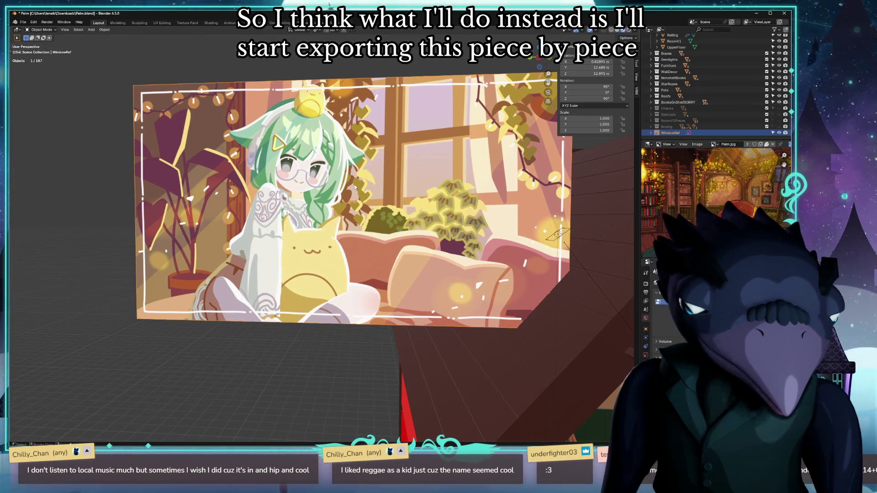
Grab the reference image plane and move it up and aside, clear of the room.
middle_click_drag(535, 325, 464, 298)
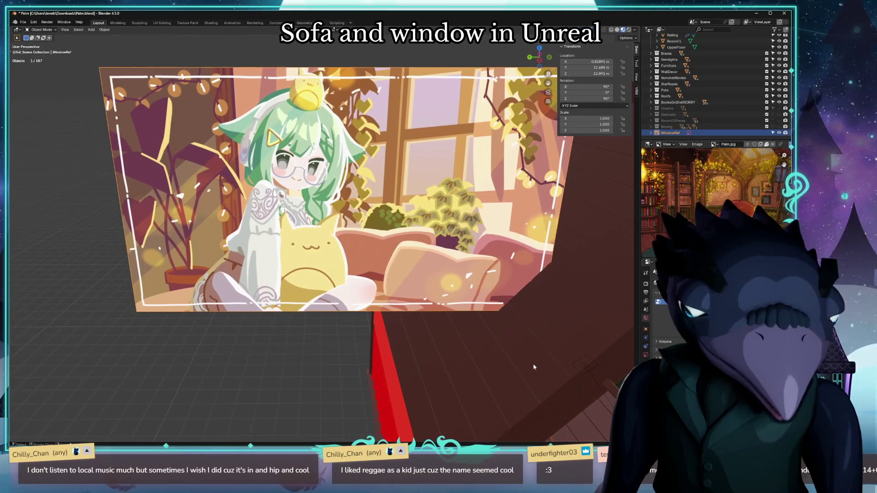
key("g")
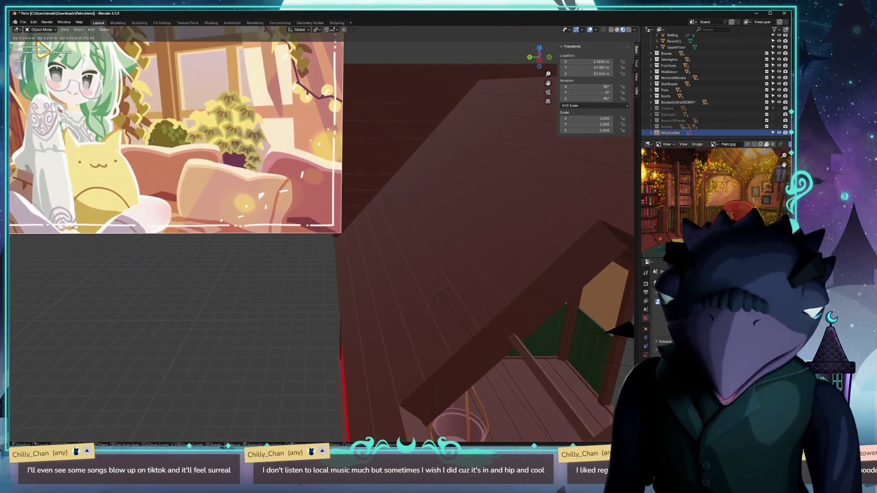
left_click(381, 299)
middle_click_drag(382, 299, 448, 317)
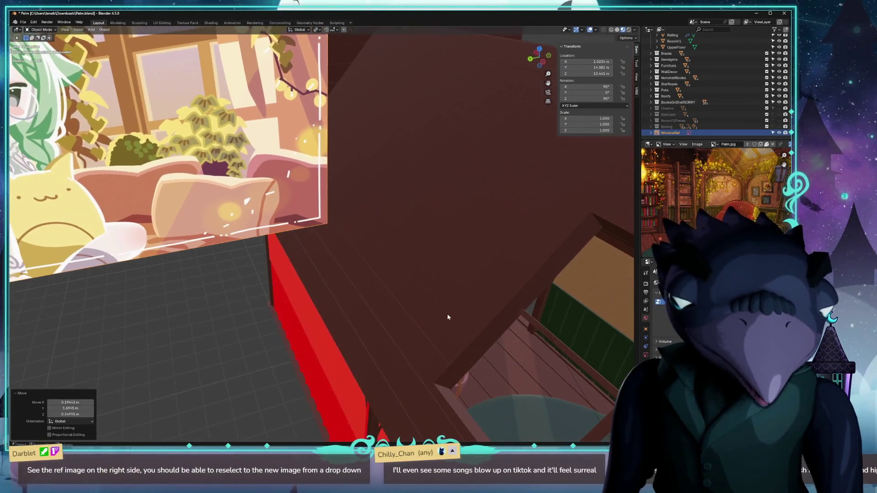
Select the dark roof piece and check the loaded reference images list.
left_click(449, 315)
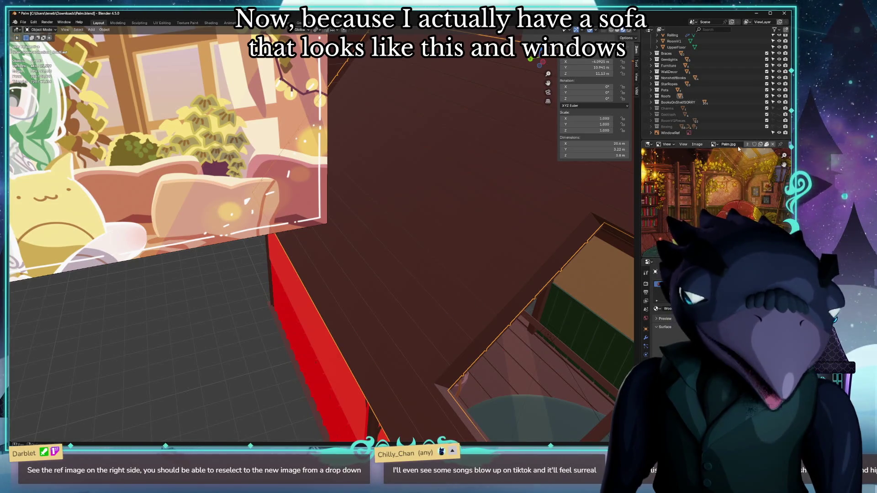
left_click(715, 144)
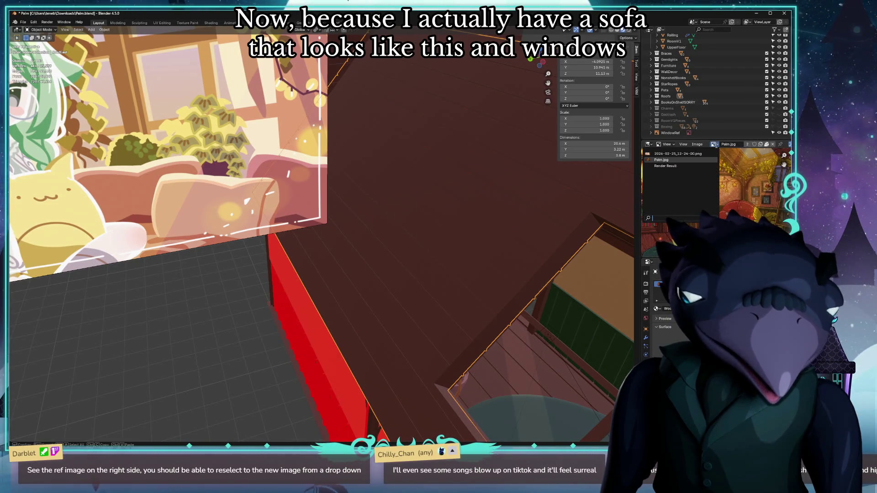
key("Return")
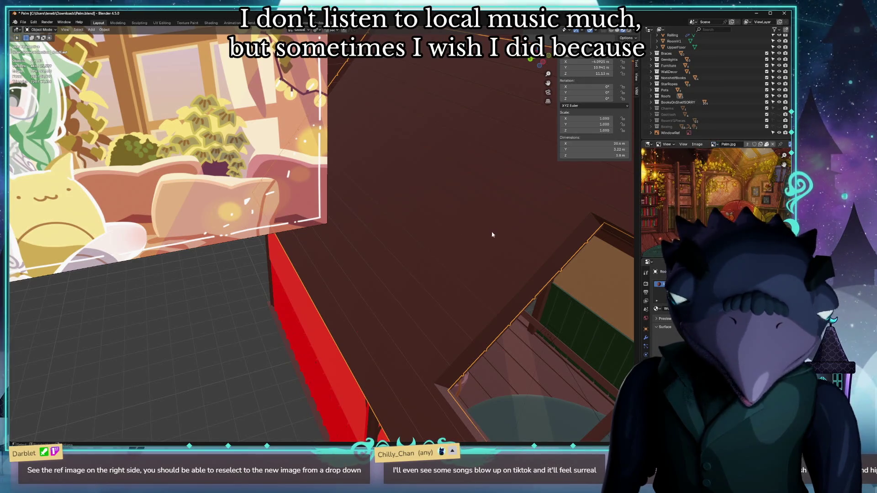
mouse_move(317, 262)
middle_mouse_down()
mouse_move(423, 255)
mouse_move(397, 238)
mouse_move(409, 236)
middle_mouse_up()
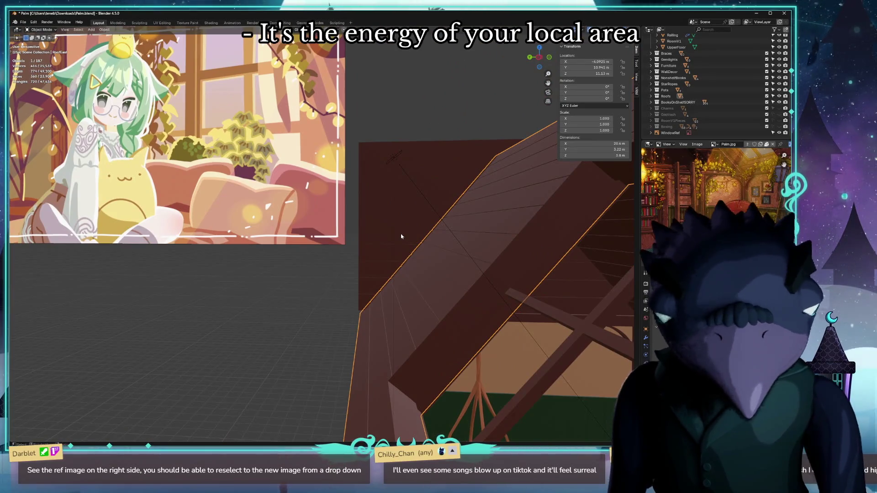
mouse_move(432, 253)
middle_mouse_down()
mouse_move(456, 333)
mouse_move(220, 201)
mouse_move(274, 272)
mouse_move(317, 286)
mouse_move(312, 199)
middle_mouse_up()
mouse_move(284, 309)
middle_mouse_down()
mouse_move(268, 315)
mouse_move(394, 273)
middle_mouse_up()
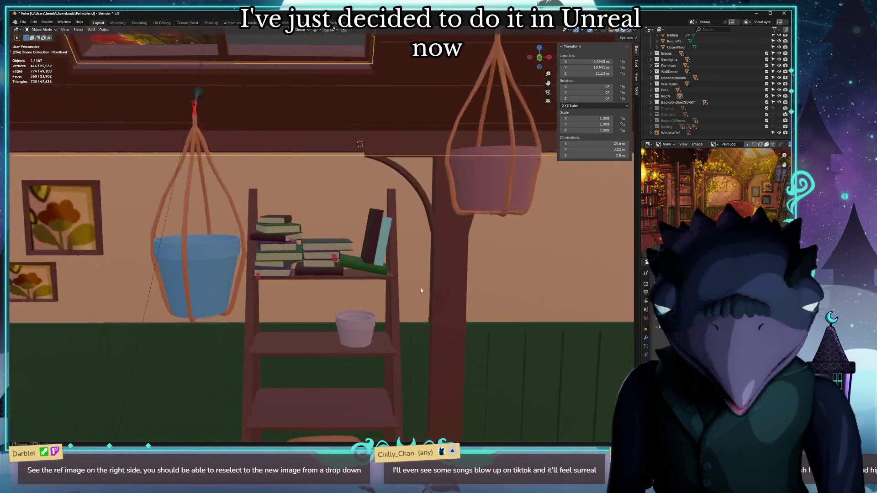
scroll(398, 291, "up", 3)
scroll(388, 285, "down", 2)
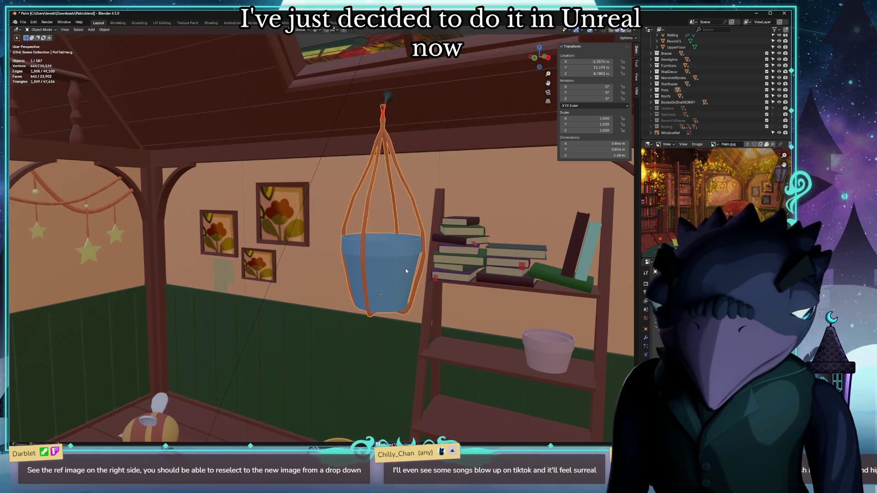
mouse_move(333, 278)
middle_mouse_down()
mouse_move(417, 274)
mouse_move(267, 276)
mouse_move(290, 278)
middle_mouse_up()
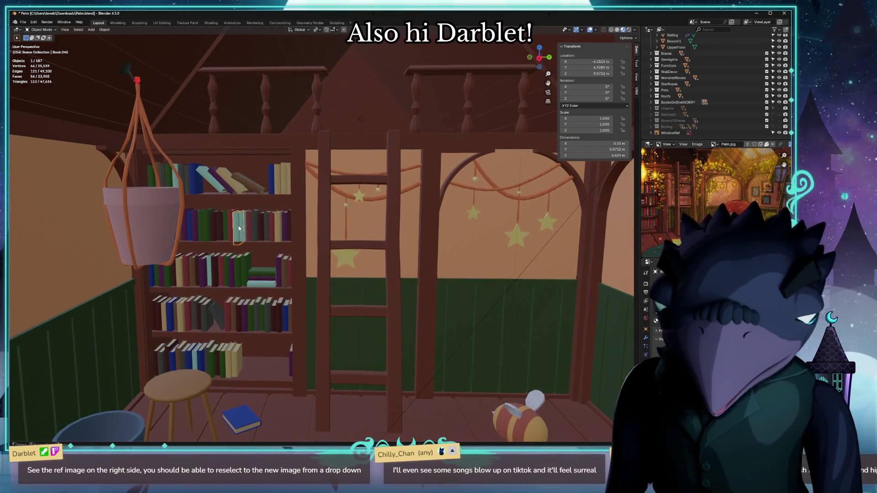
left_click(287, 192)
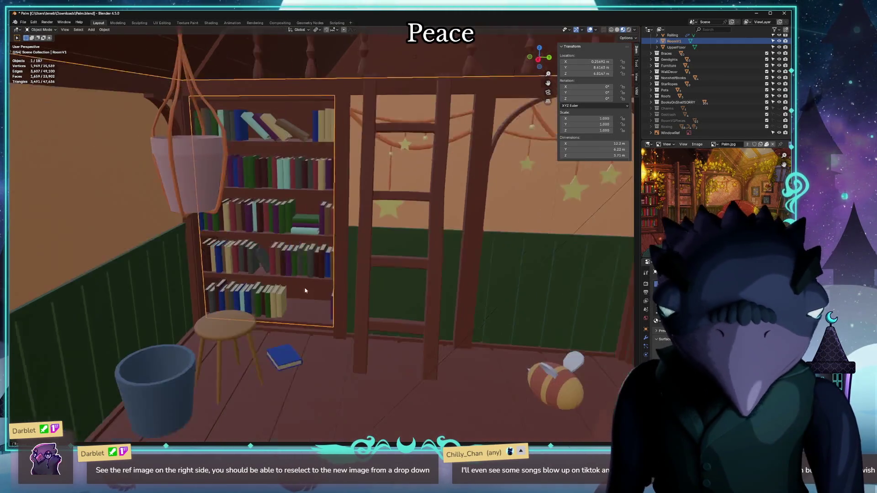
middle_click_drag(291, 220, 277, 302)
scroll(278, 302, "up", 2)
left_click(277, 302)
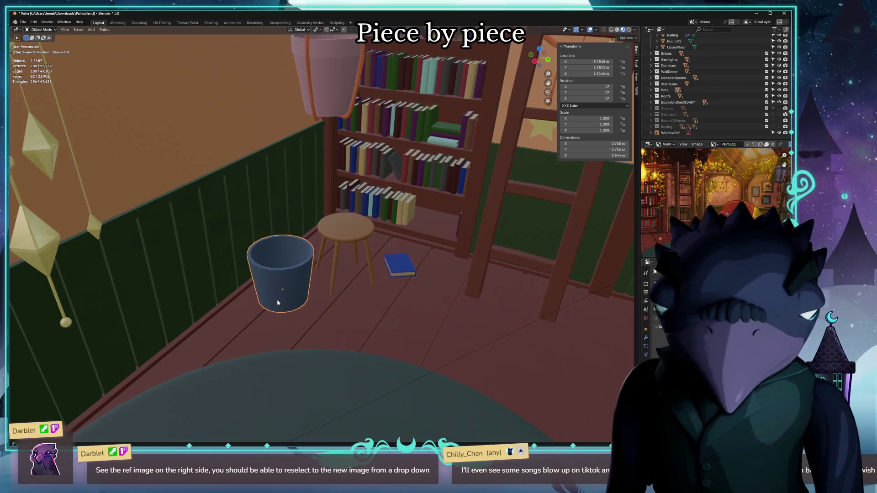
mouse_move(292, 296)
middle_mouse_down()
mouse_move(356, 276)
mouse_move(426, 296)
mouse_move(396, 277)
middle_mouse_up()
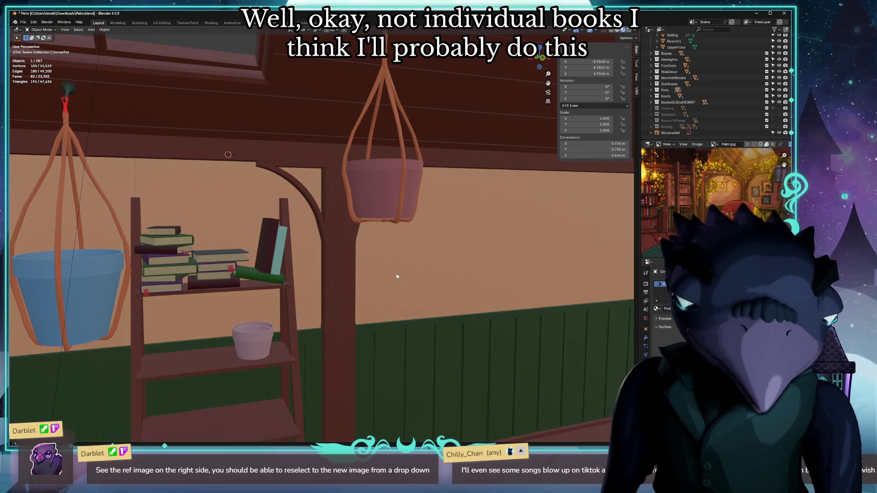
left_click(252, 332)
mouse_move(251, 331)
middle_mouse_down()
mouse_move(307, 339)
mouse_move(460, 197)
mouse_move(378, 250)
mouse_move(376, 271)
mouse_move(418, 272)
middle_mouse_up()
left_click(320, 294)
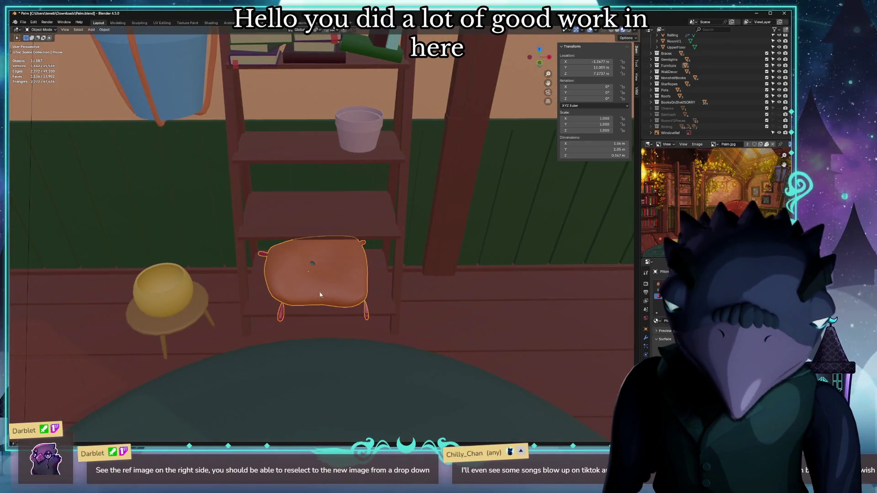
scroll(650, 57, "up", 4)
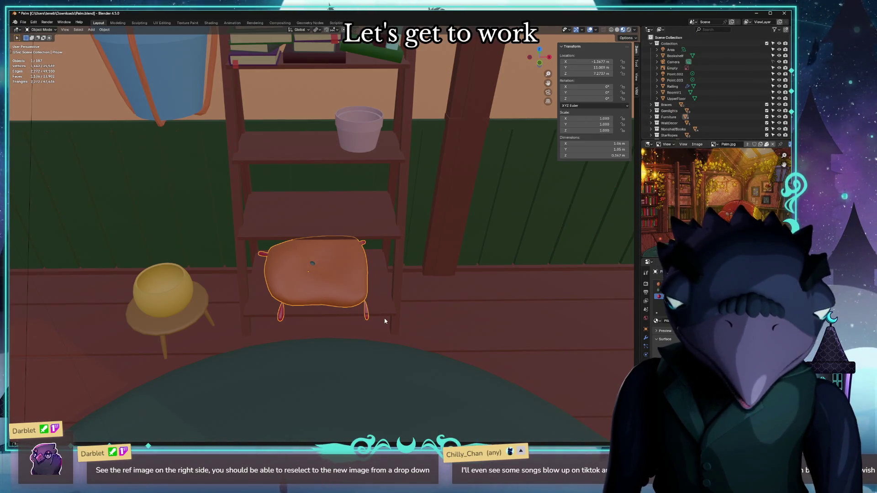
scroll(384, 322, "up", 3)
middle_click_drag(391, 308, 397, 225)
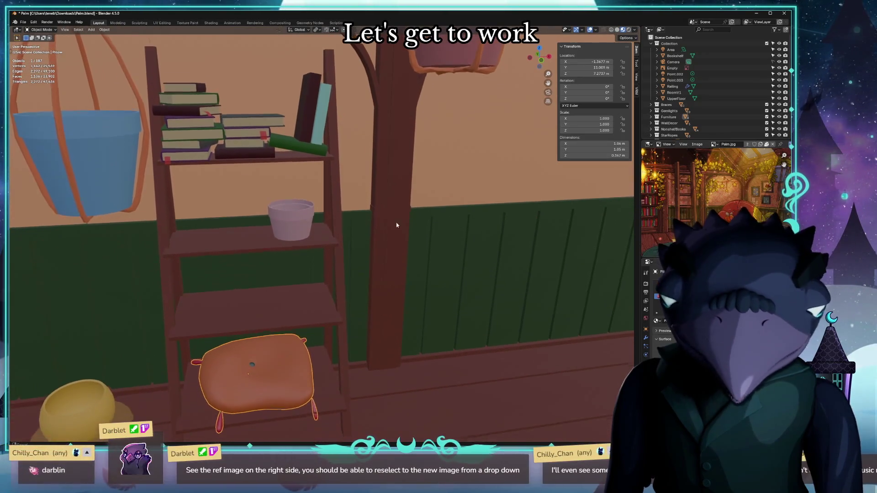
scroll(384, 323, "up", 2)
scroll(394, 321, "up", 2)
middle_click_drag(394, 321, 569, 297)
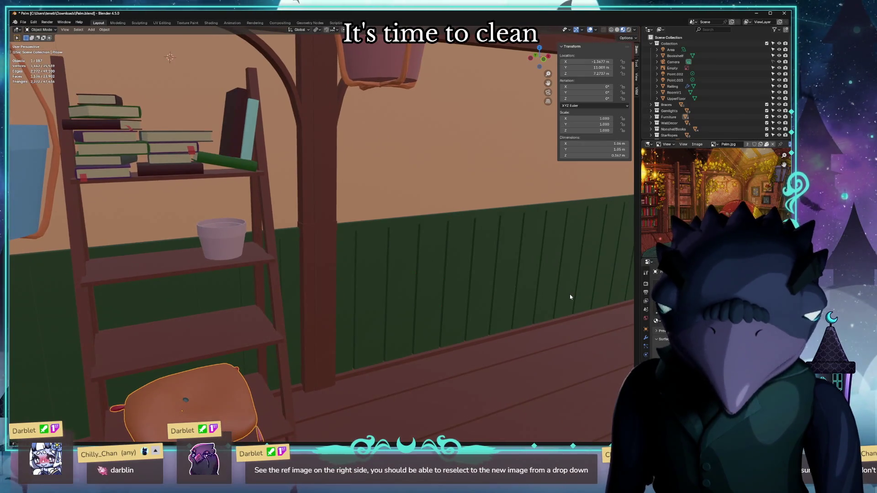
middle_click_drag(461, 309, 383, 329)
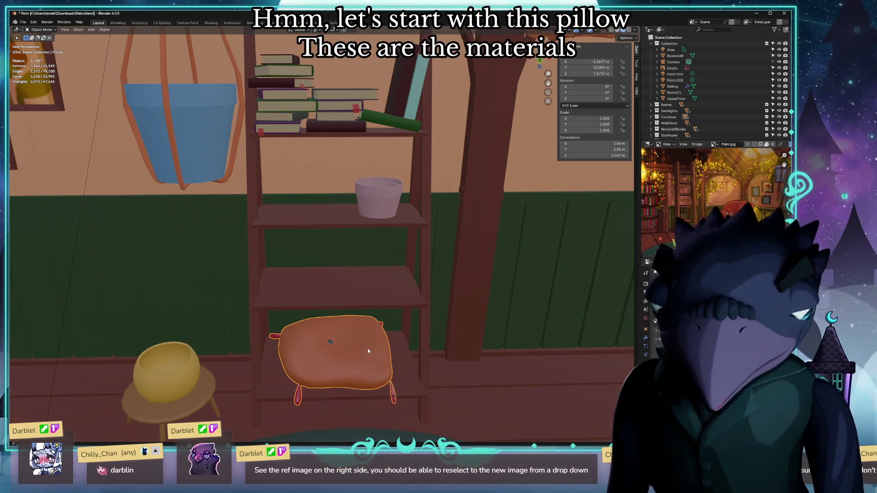
middle_click_drag(368, 348, 425, 344)
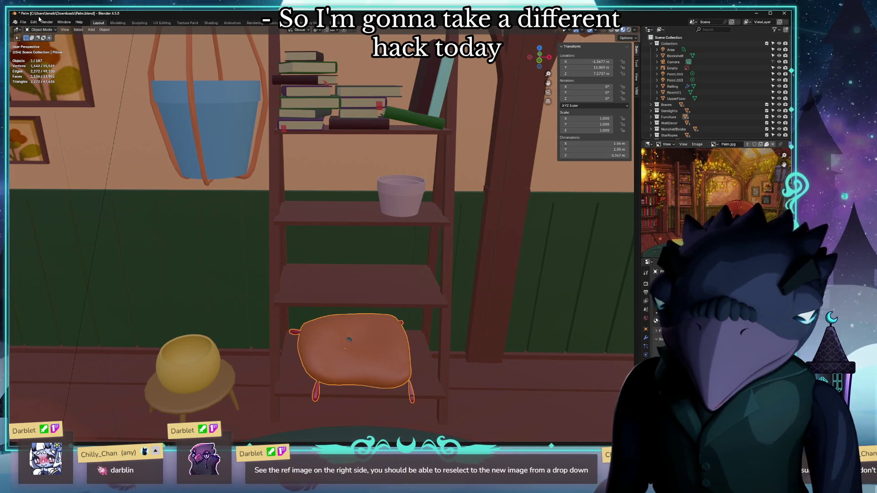
left_click(23, 21)
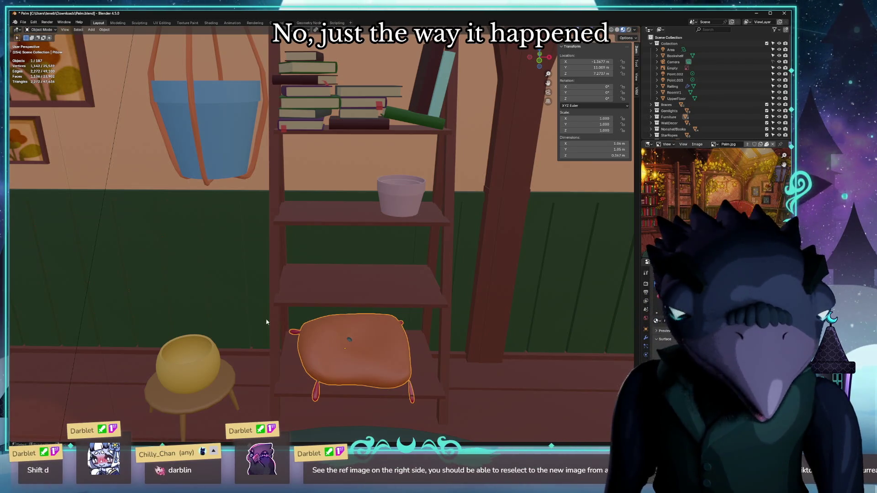
middle_click_drag(328, 345, 288, 325)
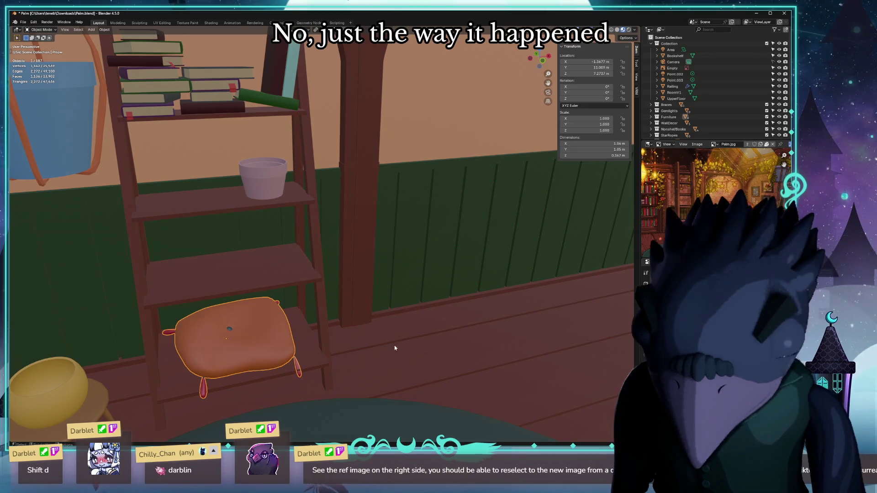
key("alt+g")
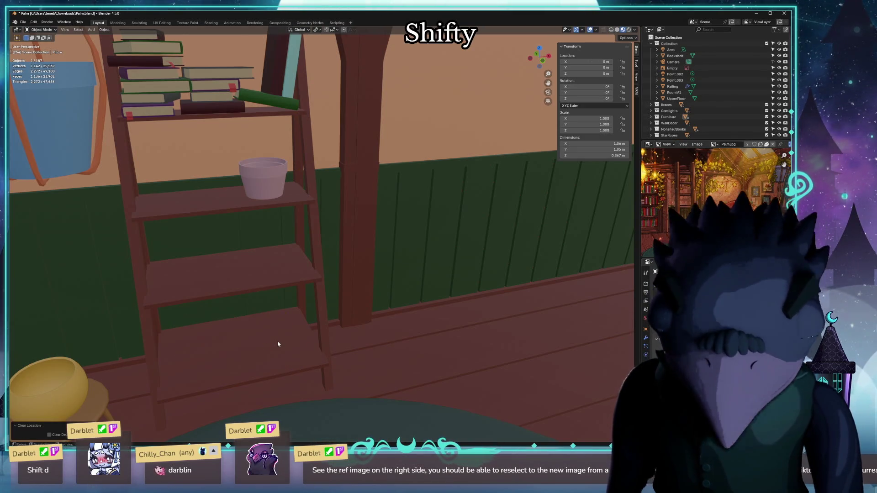
Isolate the pillow in local view on its own at the world origin.
key("KP_Divide")
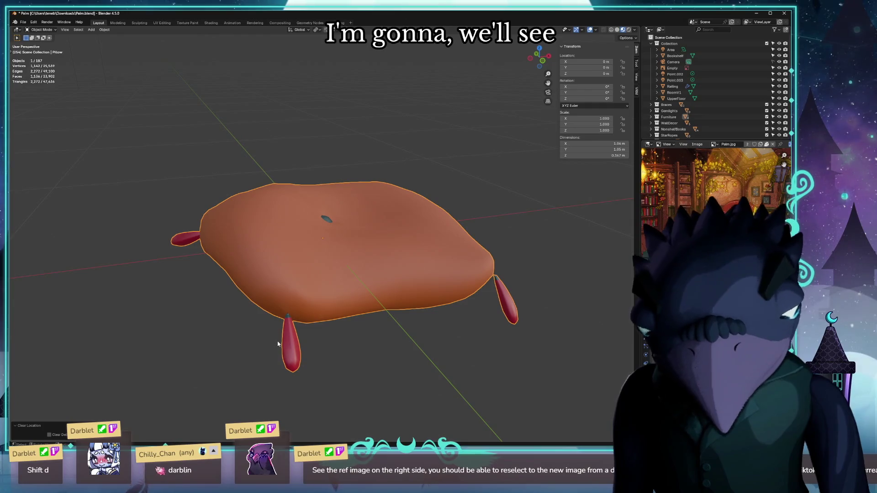
scroll(280, 346, "down", 3)
scroll(398, 289, "down", 2)
key("KP_Divide")
mouse_move(336, 217)
middle_mouse_down()
mouse_move(346, 261)
mouse_move(405, 253)
mouse_move(360, 262)
mouse_move(363, 246)
middle_mouse_up()
key("KP_Divide")
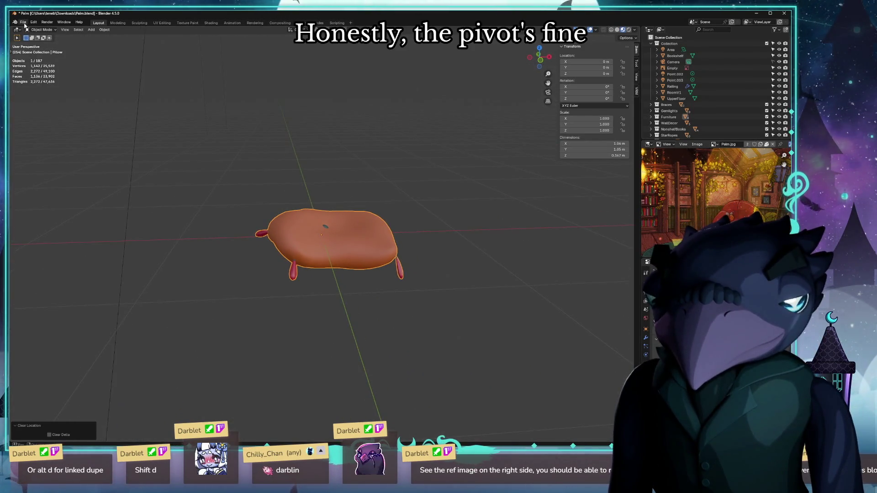
Start a glTF 2.0 export for the pillow from the File menu.
left_click(23, 23)
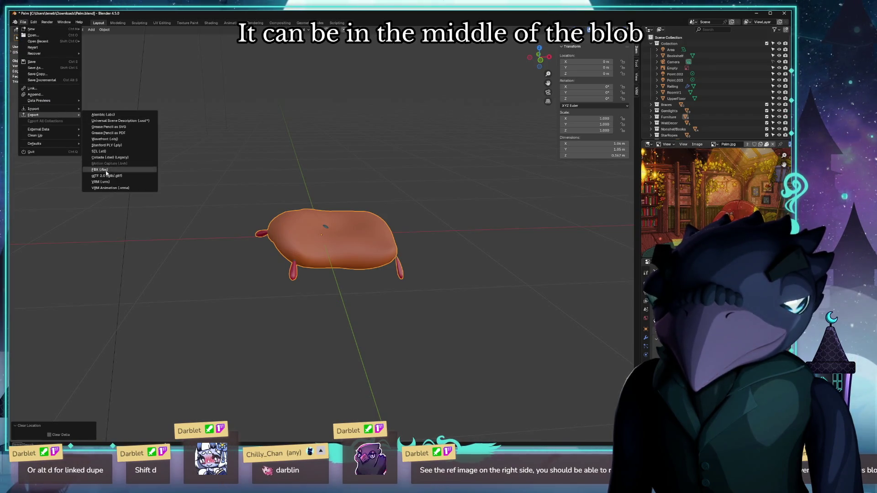
left_click(105, 176)
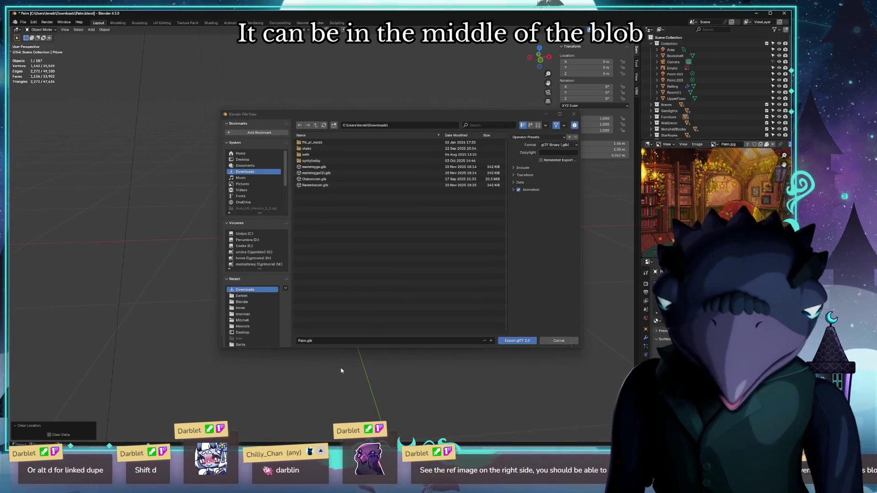
Browse to Documents > Blender > Darblet and create a new palm folder there.
left_click(246, 165)
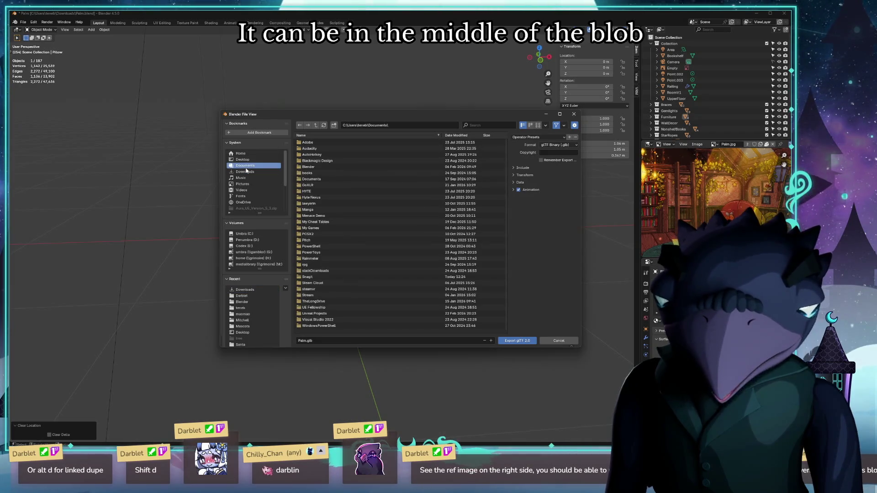
double_click(310, 166)
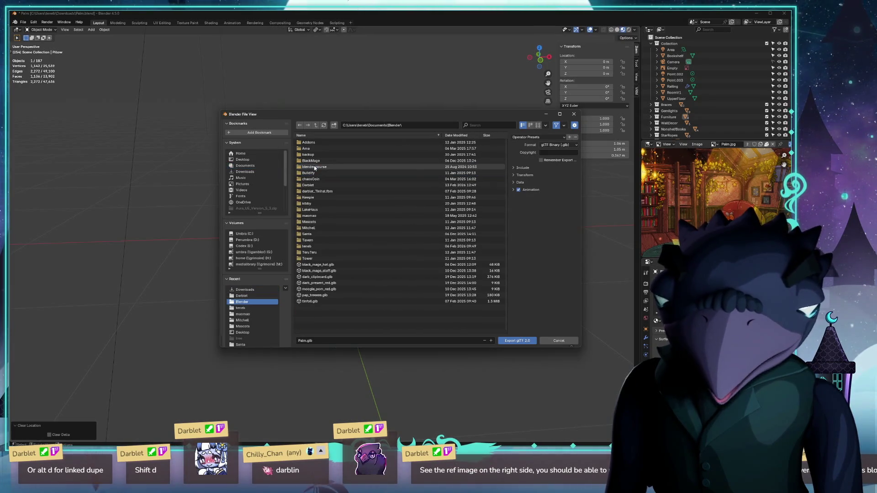
double_click(311, 186)
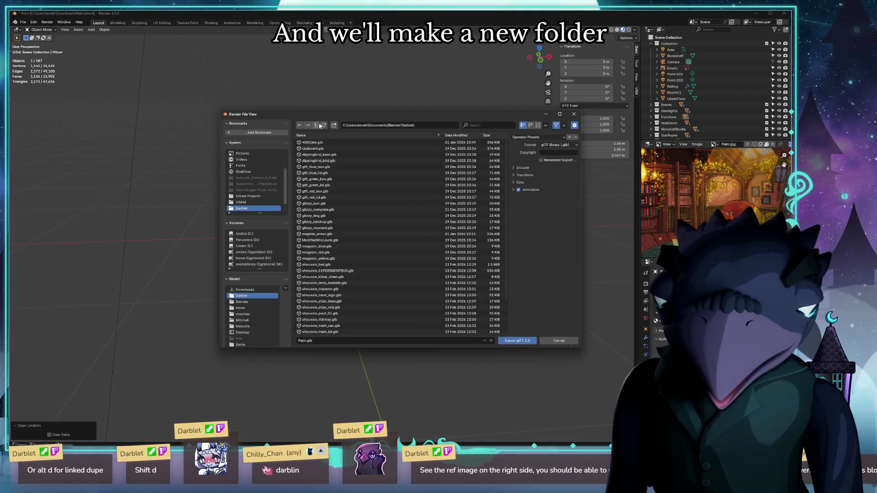
left_click(333, 125)
type("palm")
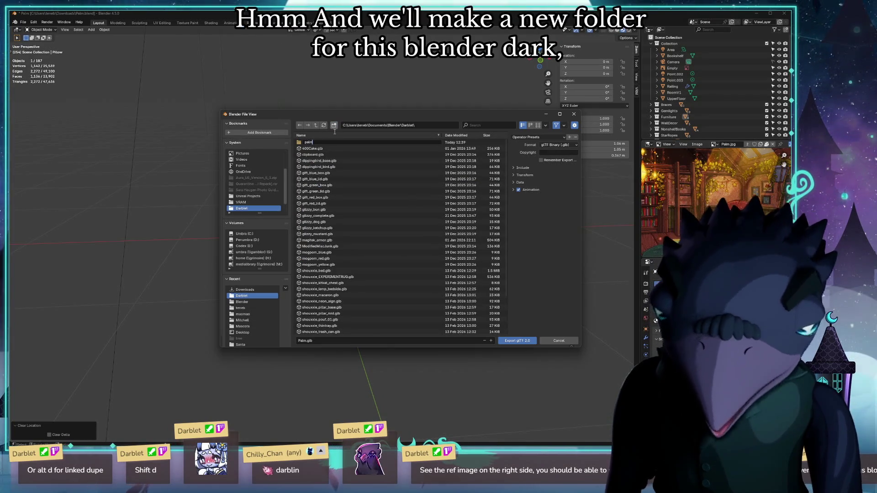
key("Return")
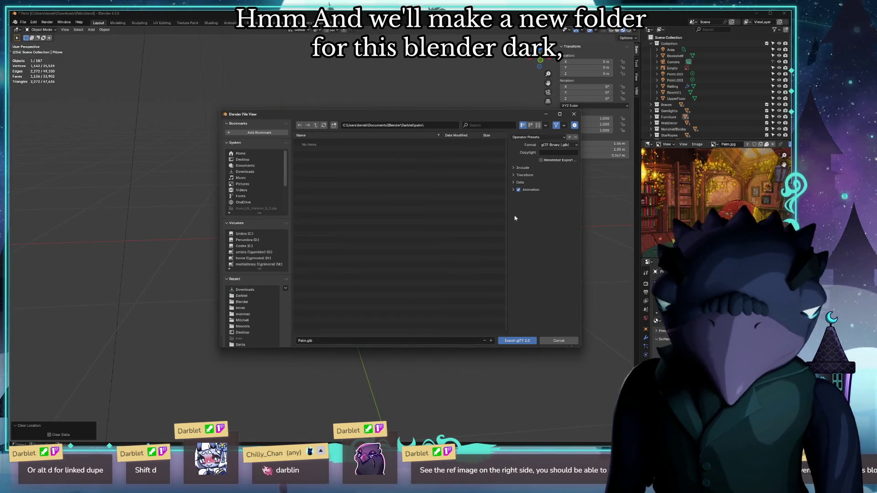
Export only selected objects as palm_pillow.glb into the palm folder.
left_click(541, 176)
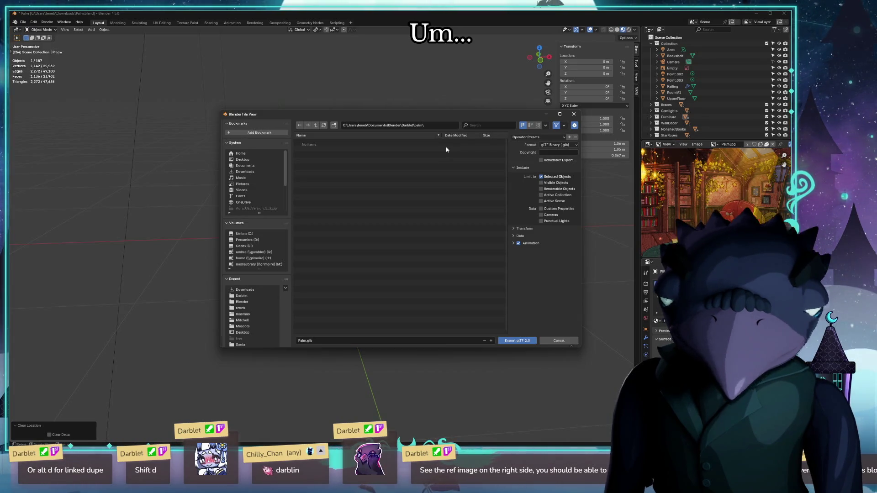
left_click(326, 340)
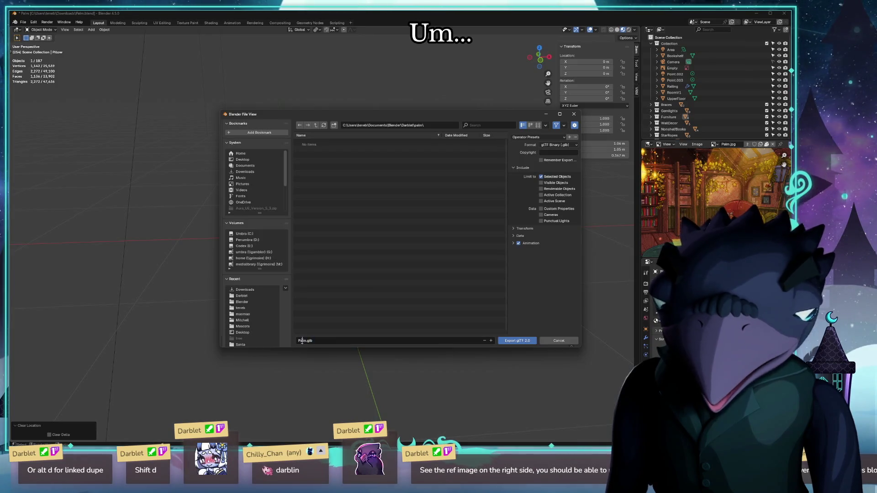
key("ctrl+a")
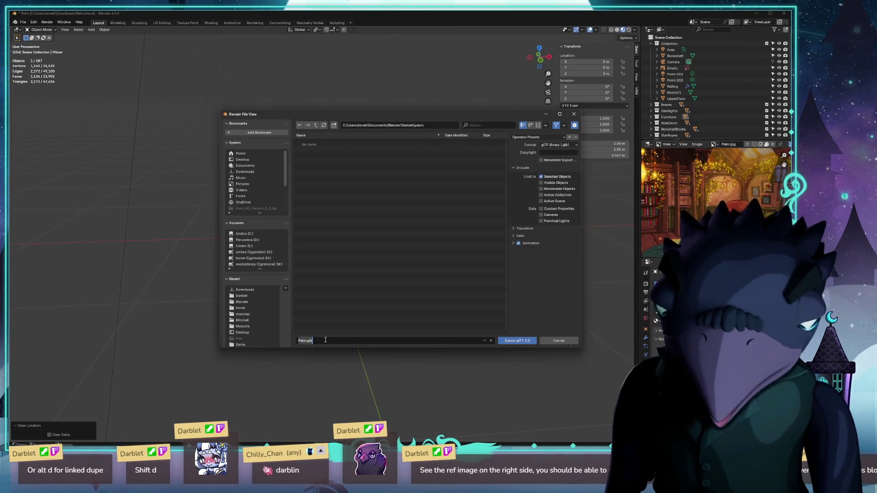
type(".")
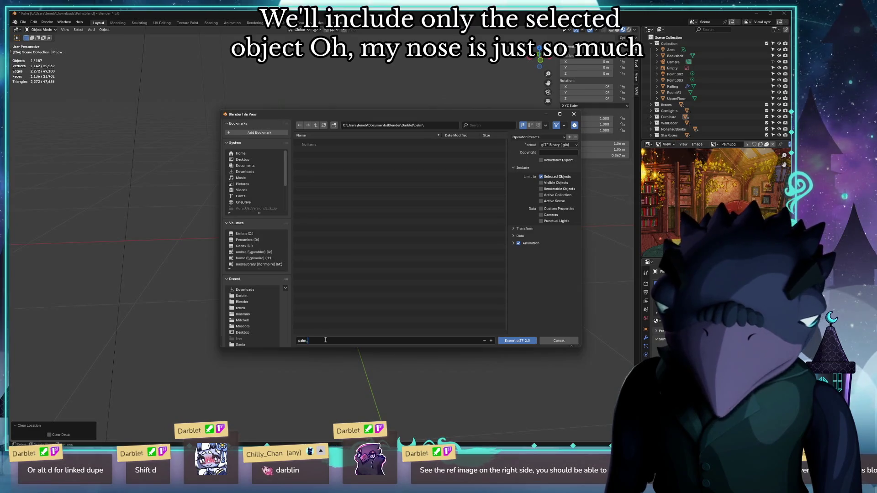
key("Return")
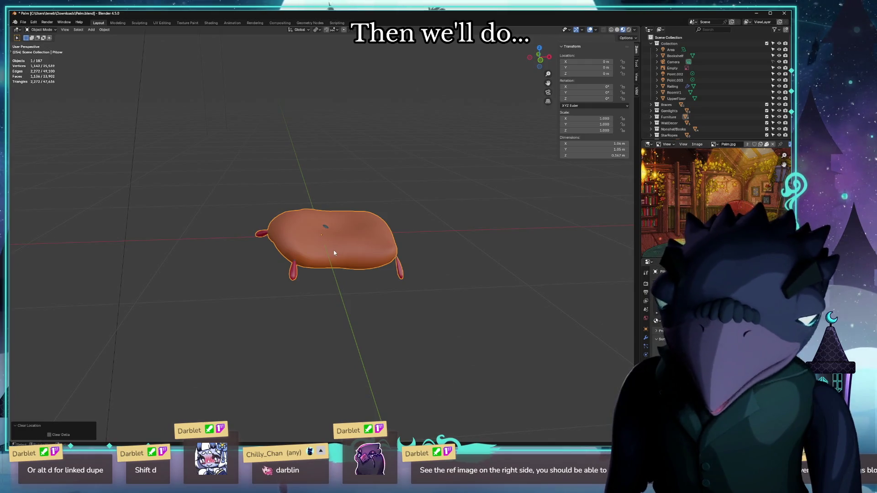
Undo the move so the pillow returns to its spot in the room.
key("ctrl+z")
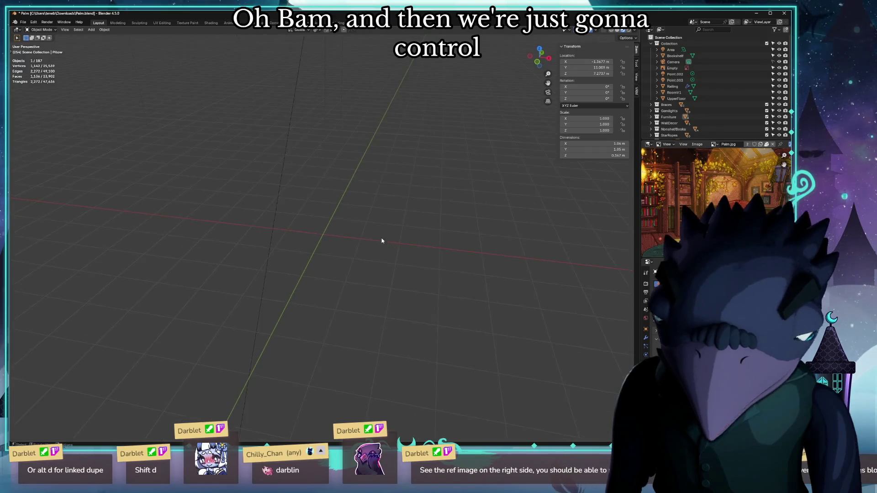
scroll(382, 238, "down", 10)
mouse_move(372, 219)
middle_mouse_down()
mouse_move(270, 211)
mouse_move(401, 233)
mouse_move(407, 259)
middle_mouse_up()
scroll(270, 210, "up", 8)
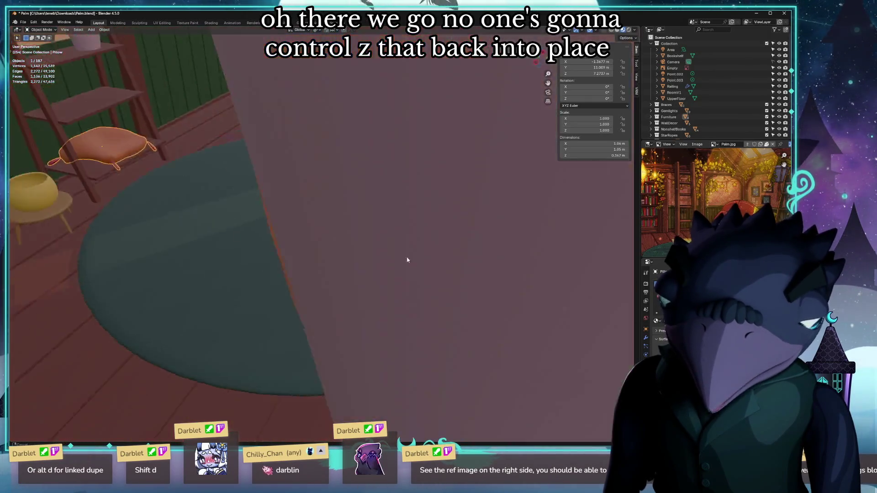
scroll(407, 260, "down", 5)
Inspect the hanging pot and the blue pot, selecting each in turn.
mouse_move(441, 349)
middle_mouse_down()
mouse_move(417, 333)
mouse_move(405, 308)
middle_mouse_up()
left_click(292, 169)
scroll(318, 167, "up", 5)
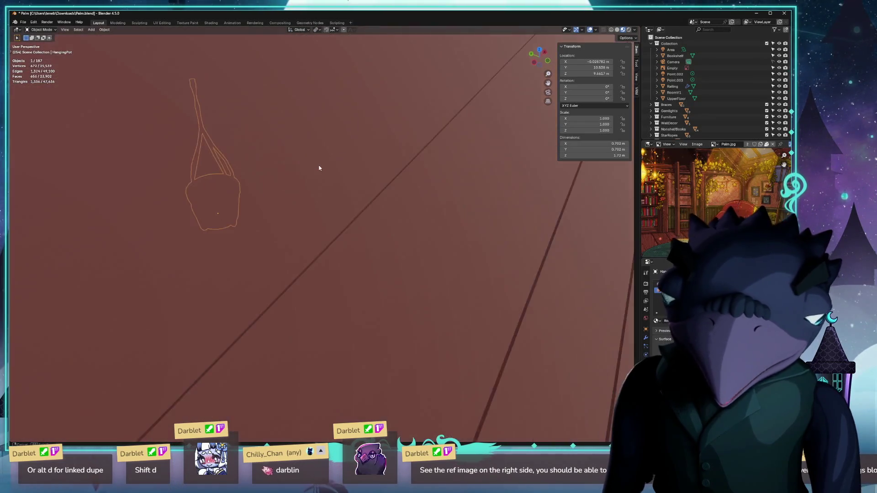
scroll(329, 165, "down", 4)
left_click(163, 350)
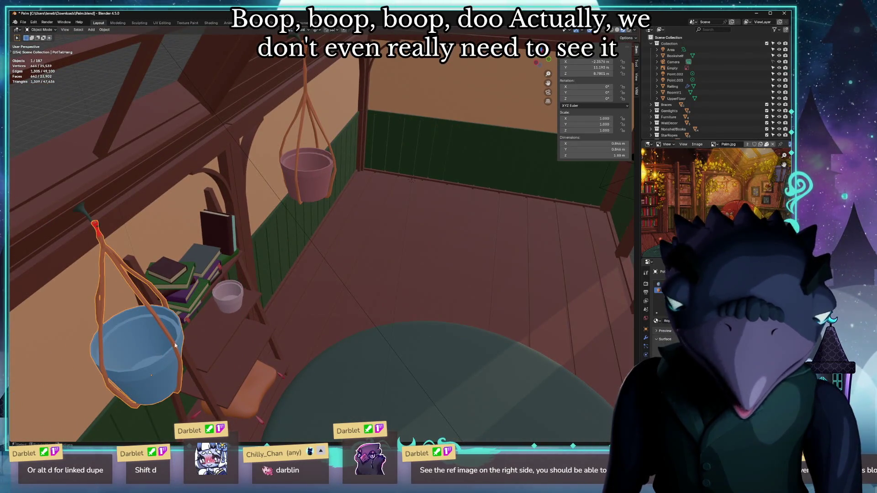
left_click(305, 181)
left_click(154, 340)
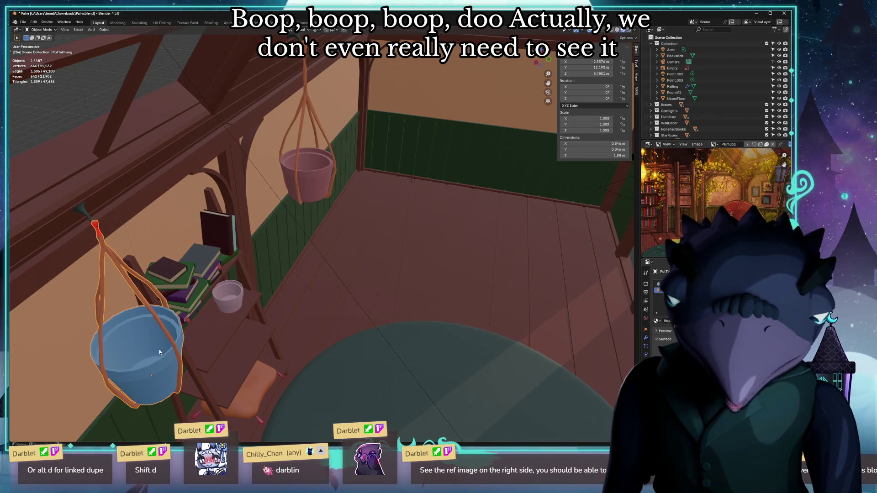
left_click(299, 174)
left_click(136, 375)
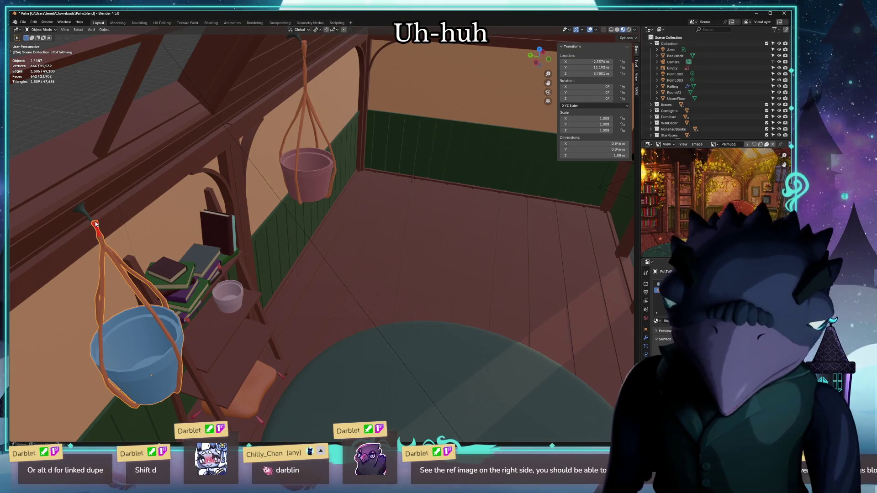
left_click(309, 186)
mouse_move(310, 185)
middle_mouse_down()
mouse_move(365, 205)
mouse_move(345, 284)
mouse_move(156, 355)
mouse_move(219, 285)
middle_mouse_up()
scroll(365, 212, "up", 5)
scroll(365, 212, "down", 5)
scroll(346, 284, "down", 5)
Select the hanging pot and clear its location to the world origin with Alt+G.
left_click(153, 333)
scroll(218, 285, "up", 5)
scroll(232, 295, "down", 5)
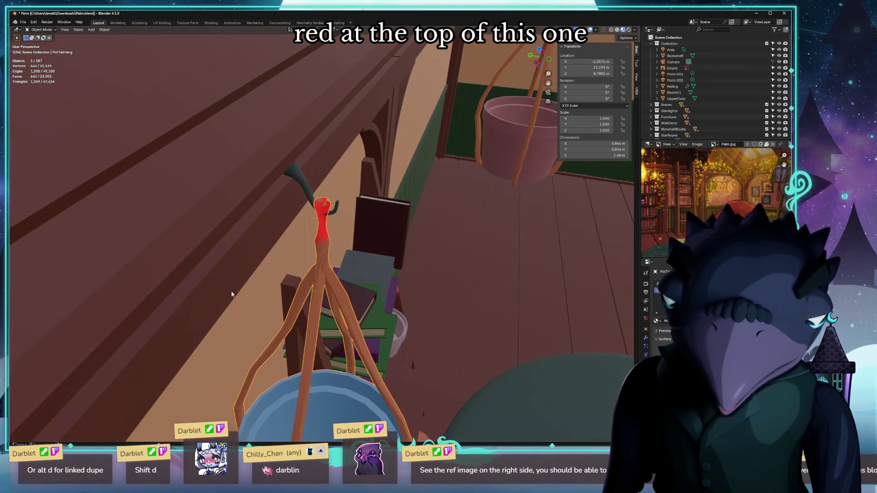
mouse_move(287, 280)
middle_mouse_down()
mouse_move(291, 250)
mouse_move(113, 240)
middle_mouse_up()
mouse_move(377, 190)
middle_mouse_down()
mouse_move(394, 225)
mouse_move(336, 244)
mouse_move(271, 232)
middle_mouse_up()
scroll(318, 237, "down", 2)
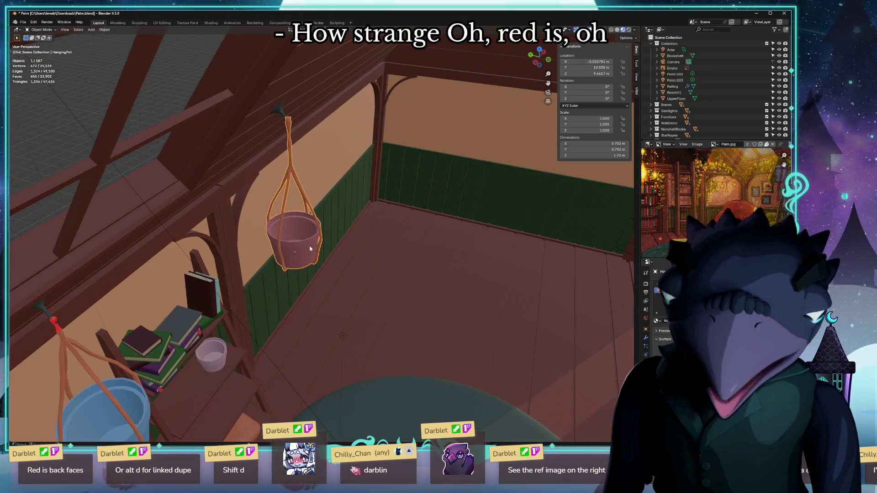
left_click(267, 232)
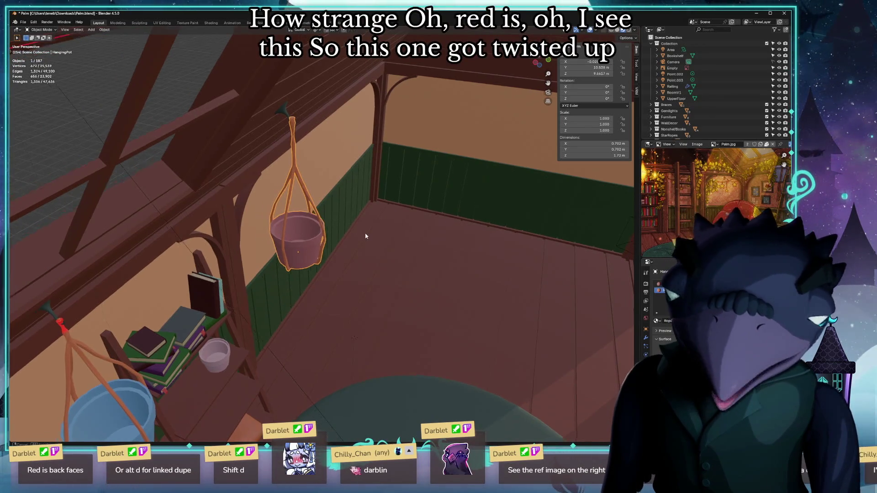
middle_click_drag(364, 235, 324, 215)
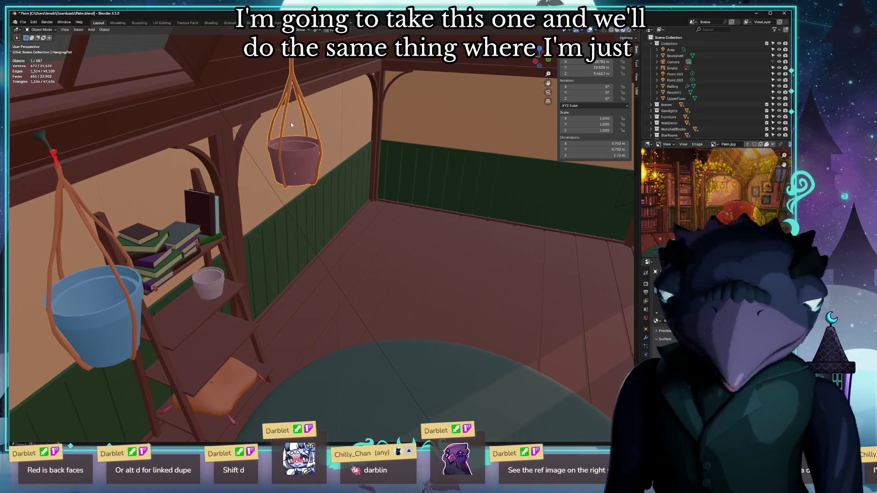
key("alt+g")
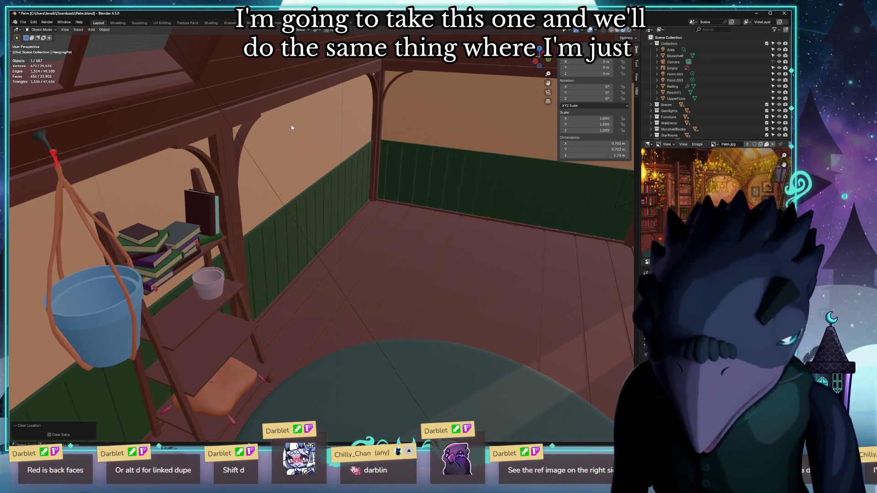
Bring up the File menu's export format choices for the hanging pot.
left_click(25, 23)
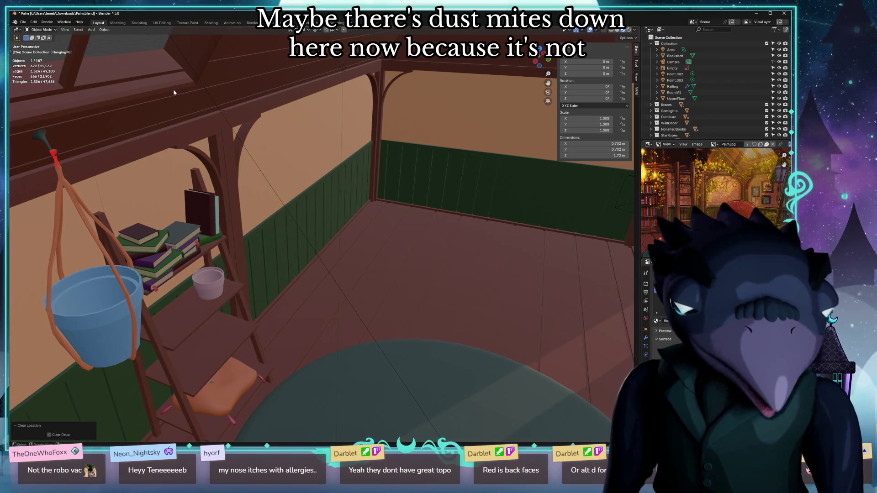
left_click(27, 23)
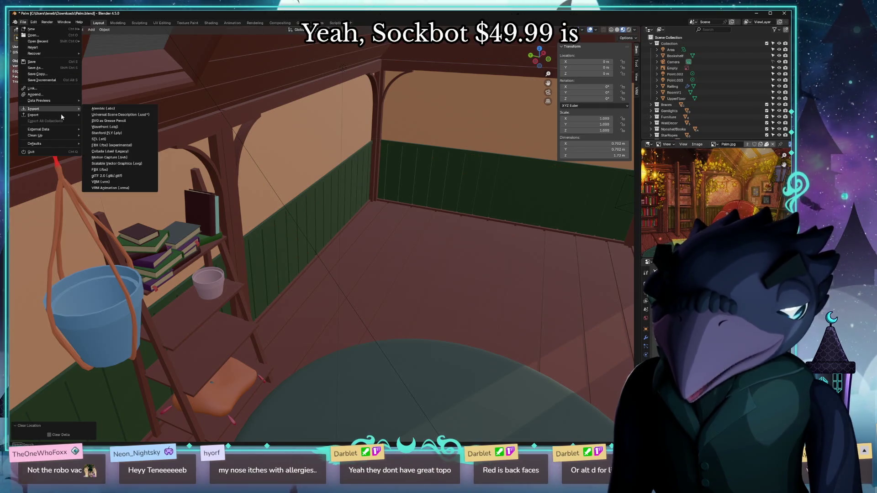
mouse_move(34, 114)
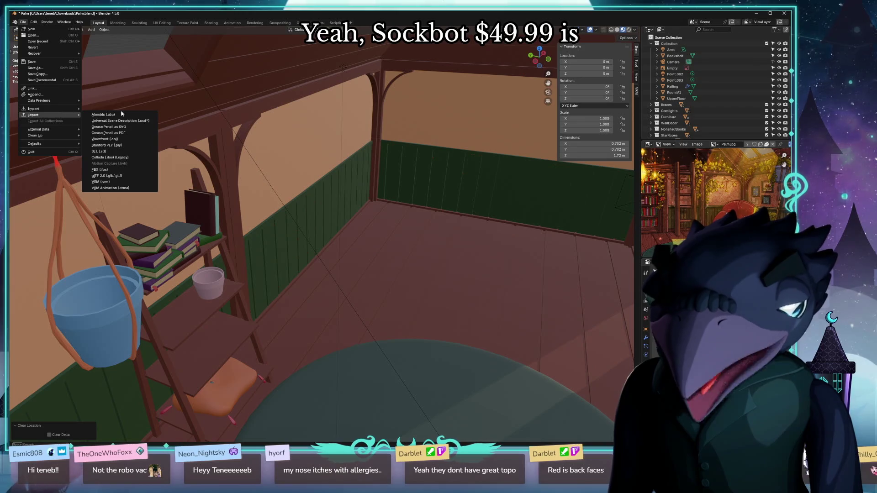
Name the glTF export palm_hanging_pot.glb in the palm folder, based on the pillow file.
left_click(110, 175)
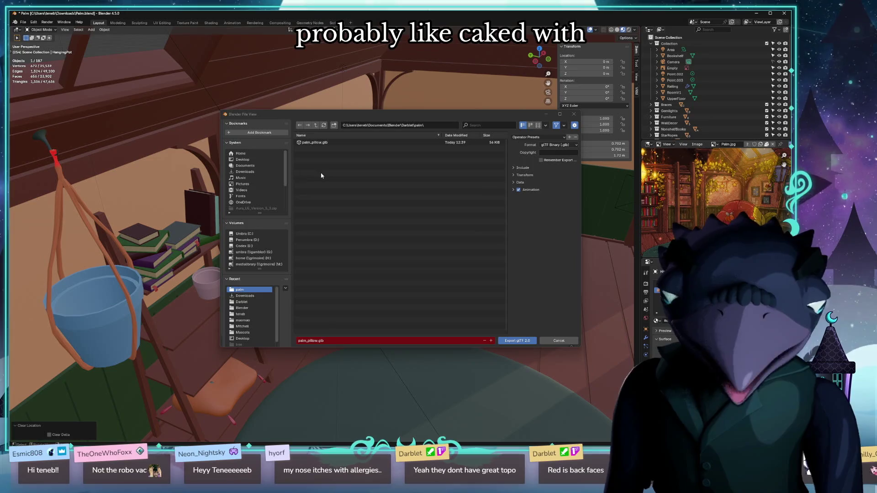
left_click(312, 142)
left_click(308, 341)
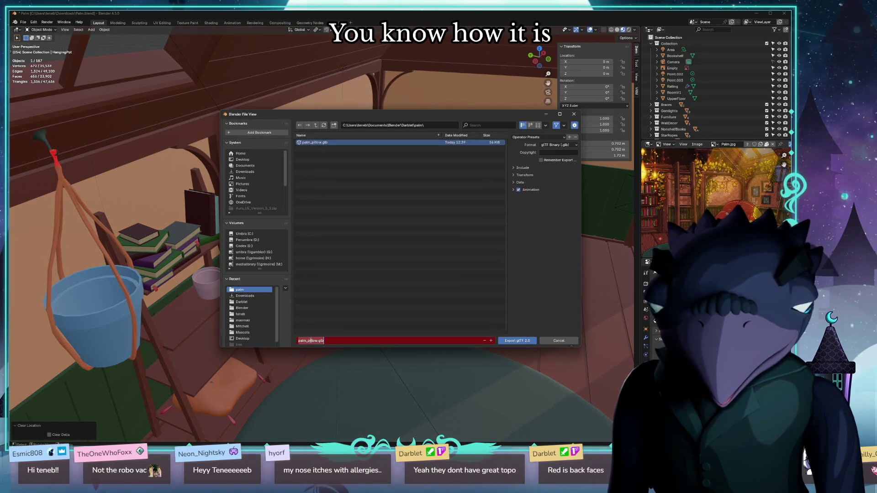
type("palm_ha")
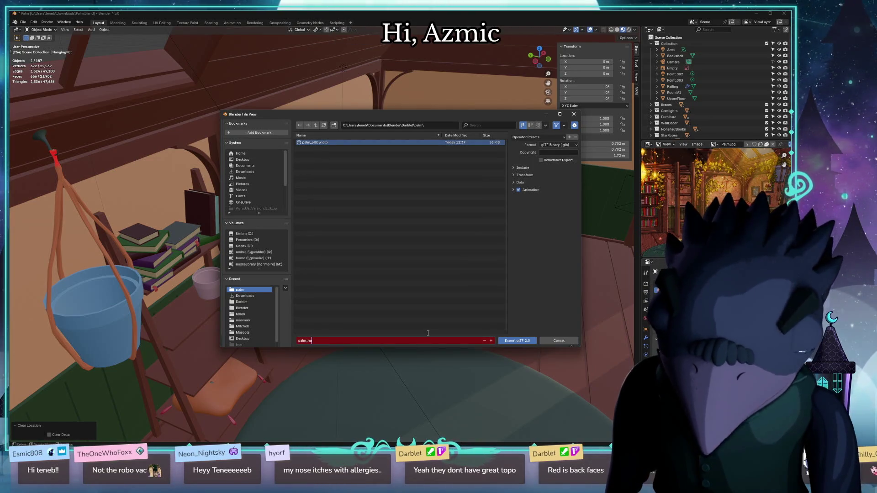
type("nging_pot")
key("Return")
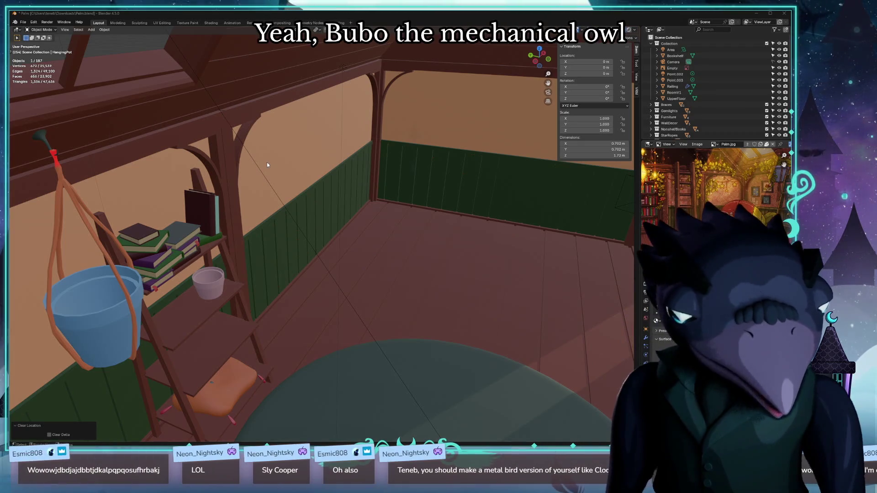
Switch to the browser with the Bubo the Mechanical Owl picture and reposition it over Blender.
key("alt+Tab")
left_click_drag(437, 146, 407, 90)
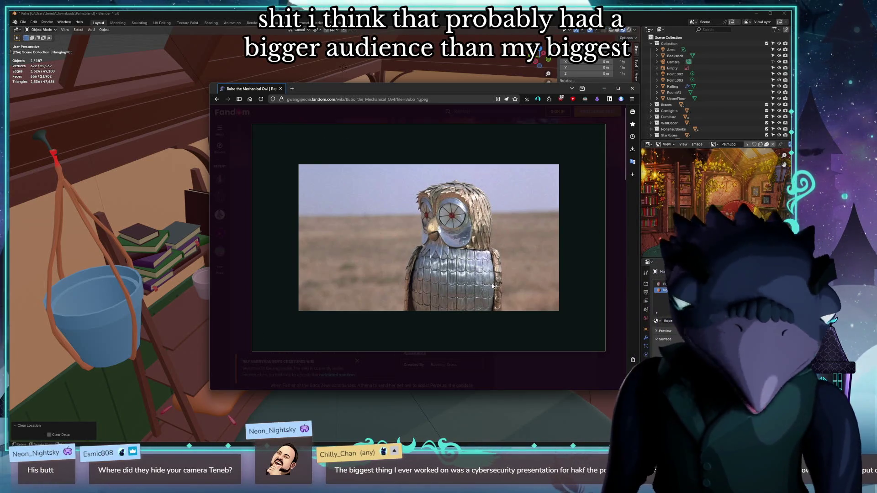
mouse_move(429, 238)
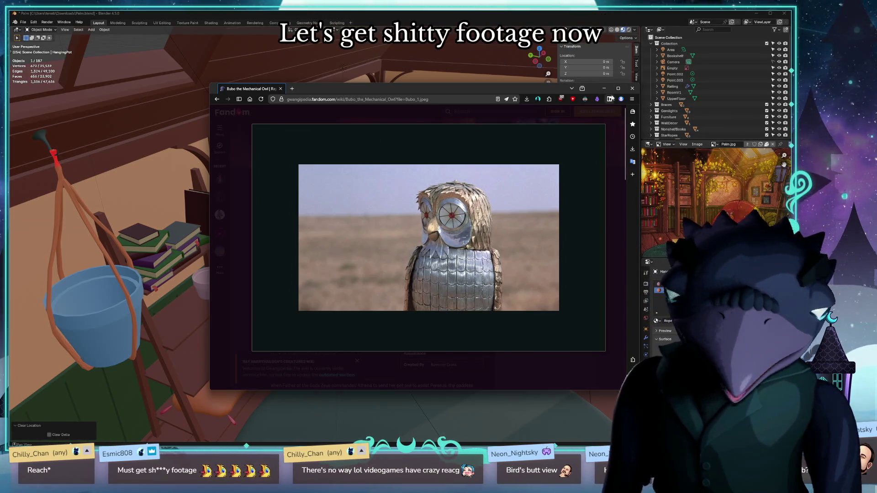
Close the owl picture window to return to the Blender room scene.
left_click(633, 90)
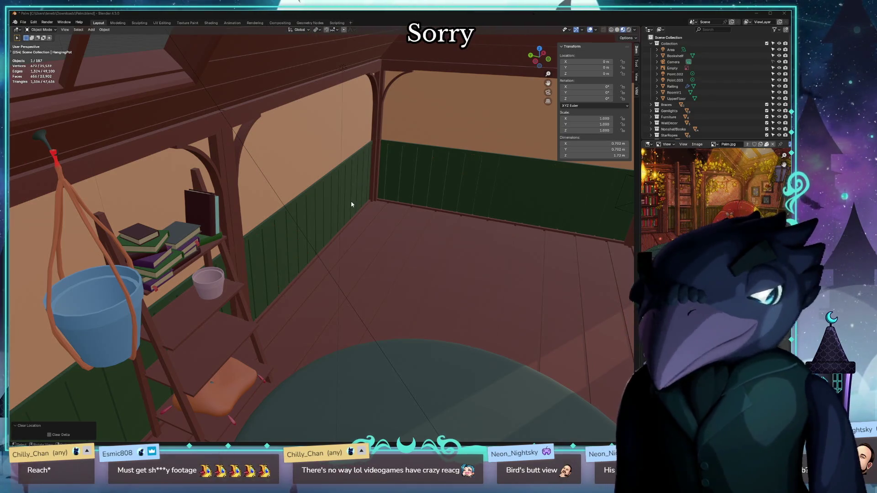
mouse_move(351, 204)
middle_mouse_down()
mouse_move(446, 247)
mouse_move(398, 239)
middle_mouse_up()
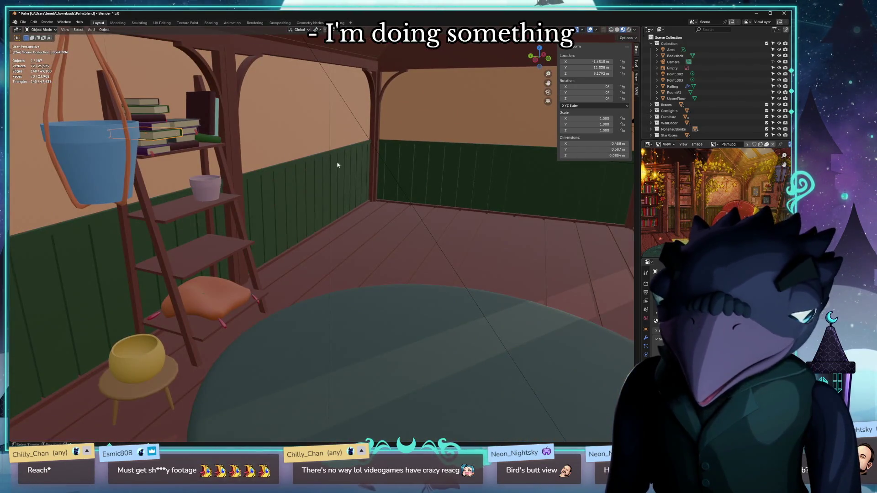
middle_click_drag(337, 165, 392, 214)
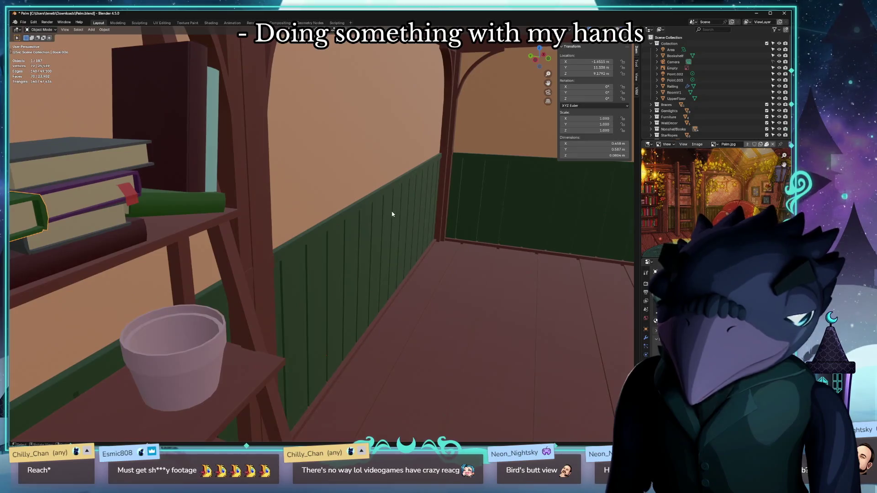
mouse_move(381, 218)
middle_mouse_down()
mouse_move(416, 228)
mouse_move(297, 233)
middle_mouse_up()
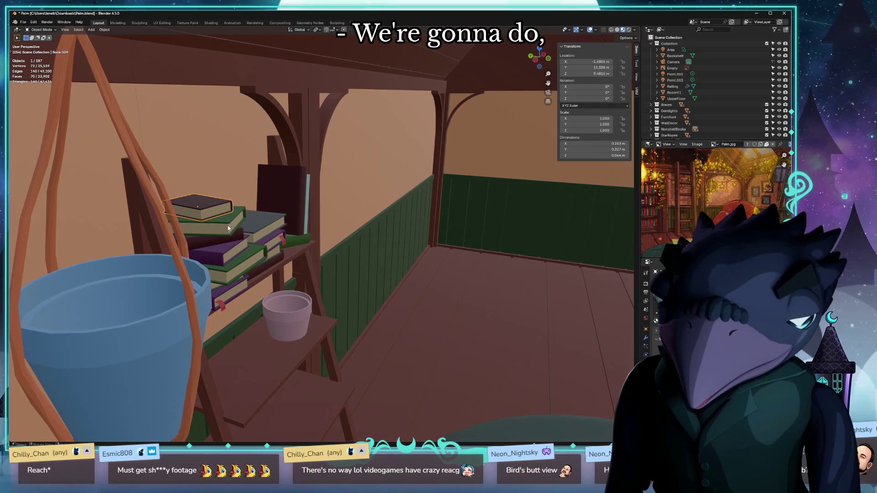
left_click(232, 235)
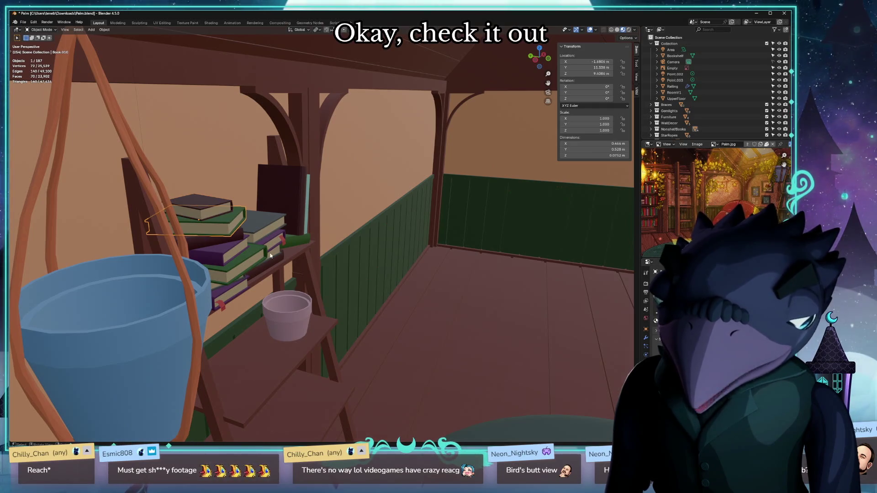
left_click(278, 379)
mouse_move(446, 352)
middle_mouse_down()
mouse_move(426, 358)
mouse_move(440, 342)
middle_mouse_up()
mouse_move(174, 134)
middle_mouse_down()
mouse_move(169, 126)
mouse_move(335, 155)
mouse_move(161, 291)
middle_mouse_up()
left_click(195, 277)
mouse_move(154, 328)
middle_mouse_down()
mouse_move(270, 297)
mouse_move(184, 204)
middle_mouse_up()
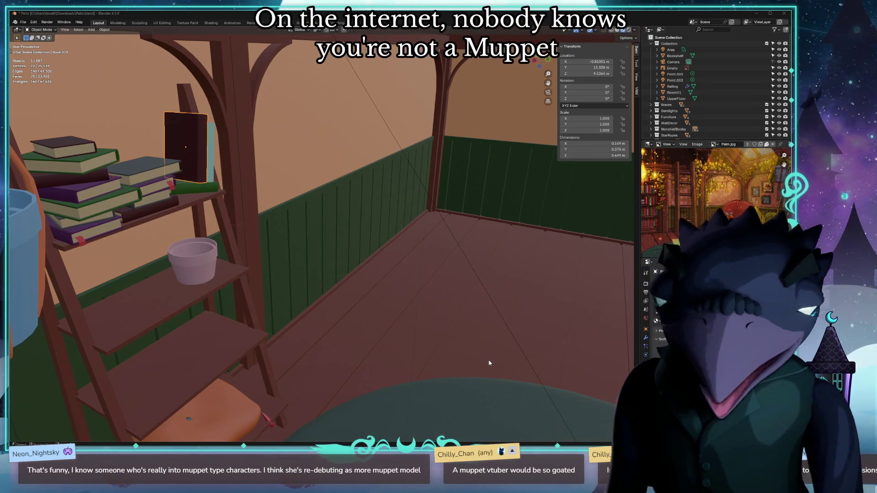
left_click(135, 387)
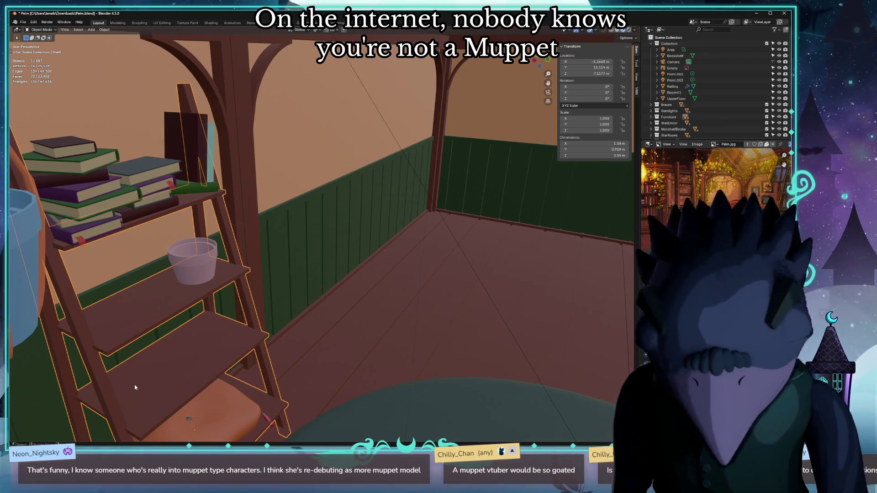
scroll(236, 316, "down", 8)
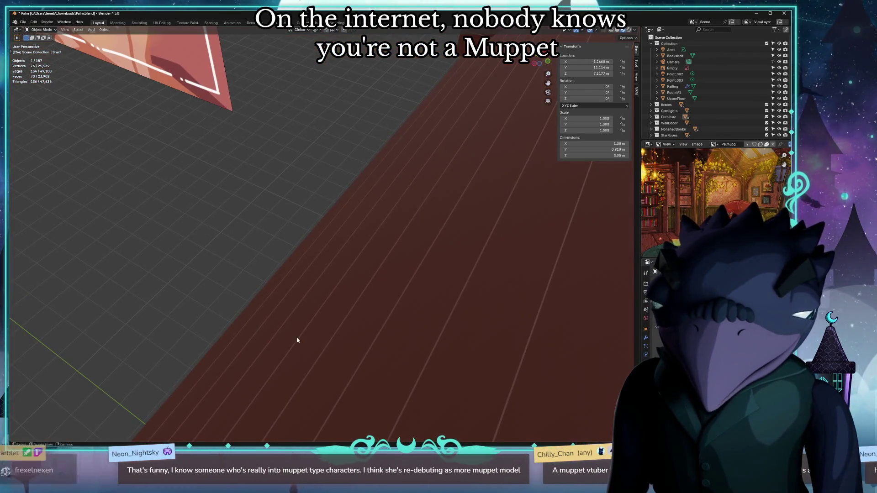
scroll(297, 340, "up", 3)
scroll(301, 337, "up", 3)
scroll(307, 333, "up", 2)
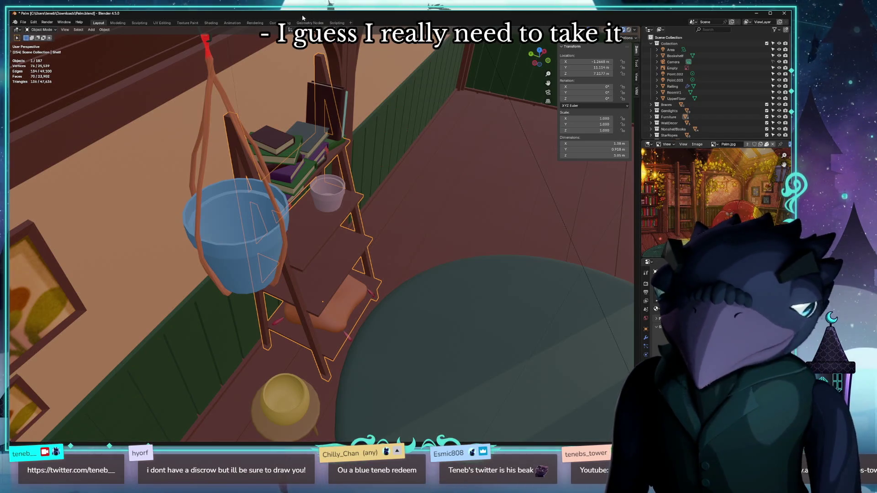
right_click(370, 256)
middle_click_drag(431, 201, 414, 177)
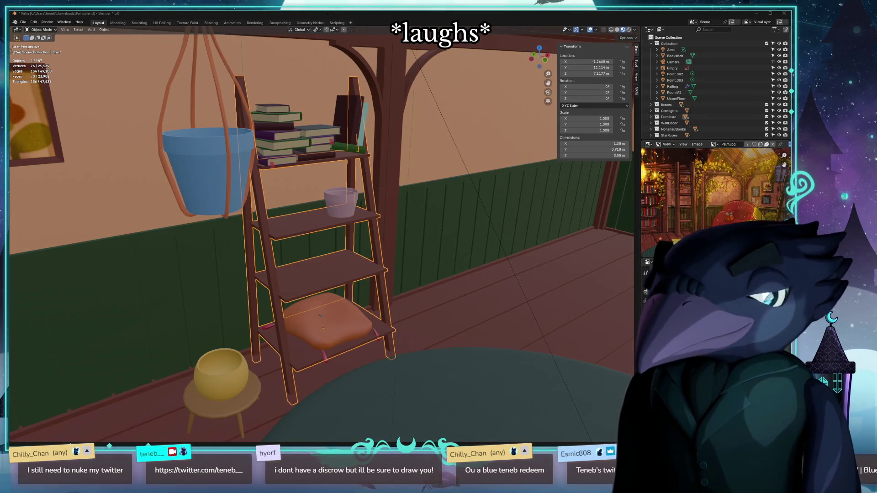
left_click(392, 275)
mouse_move(271, 304)
middle_mouse_down()
mouse_move(449, 299)
mouse_move(426, 284)
mouse_move(432, 296)
middle_mouse_up()
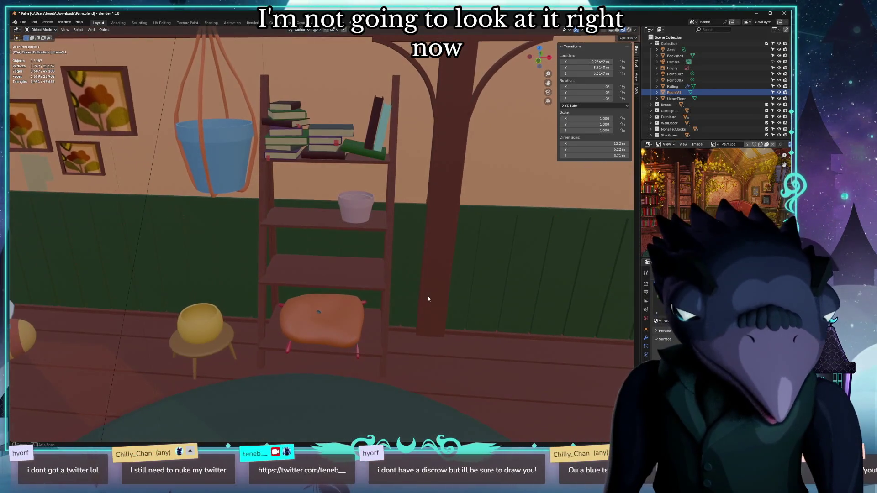
scroll(431, 294, "down", 1)
scroll(336, 289, "up", 5)
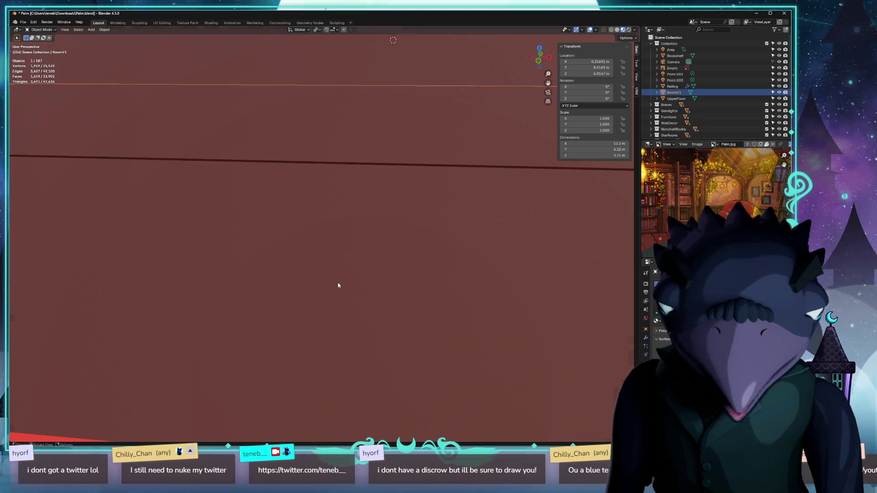
scroll(339, 288, "down", 4)
middle_click_drag(339, 289, 346, 293)
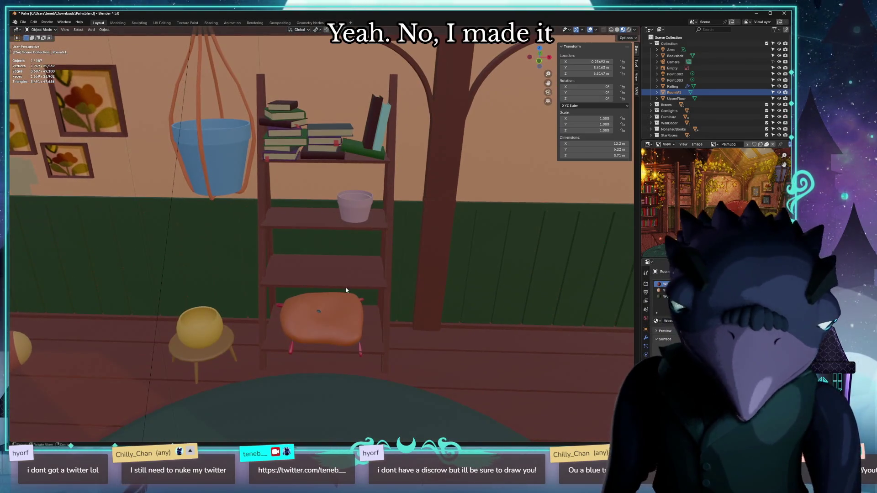
middle_click_drag(239, 288, 234, 281)
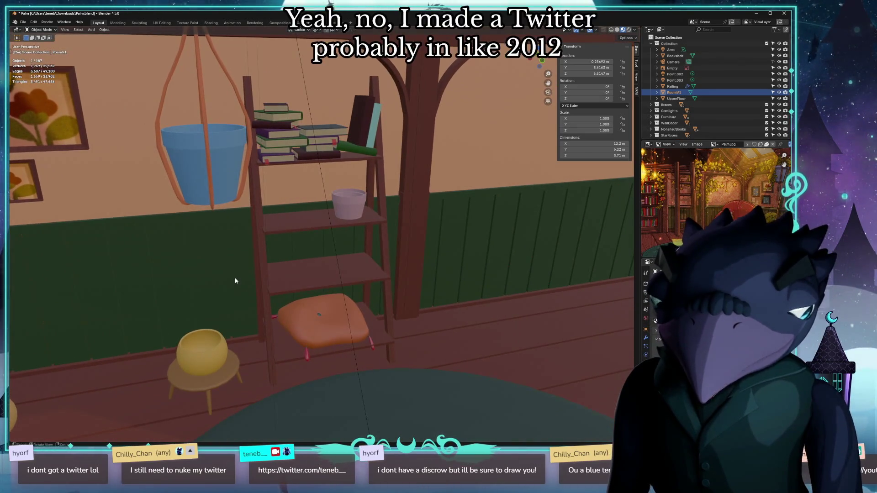
middle_click_drag(493, 225, 493, 228)
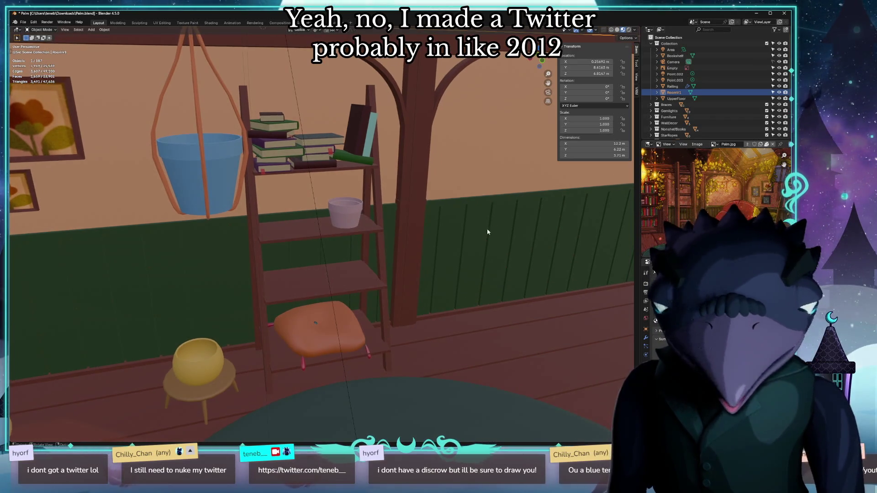
middle_click_drag(423, 231, 458, 240)
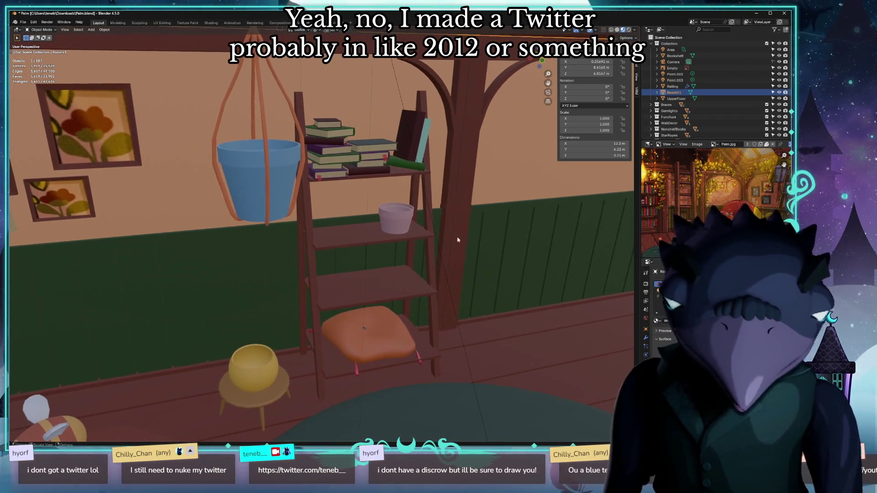
middle_click_drag(267, 225, 259, 222)
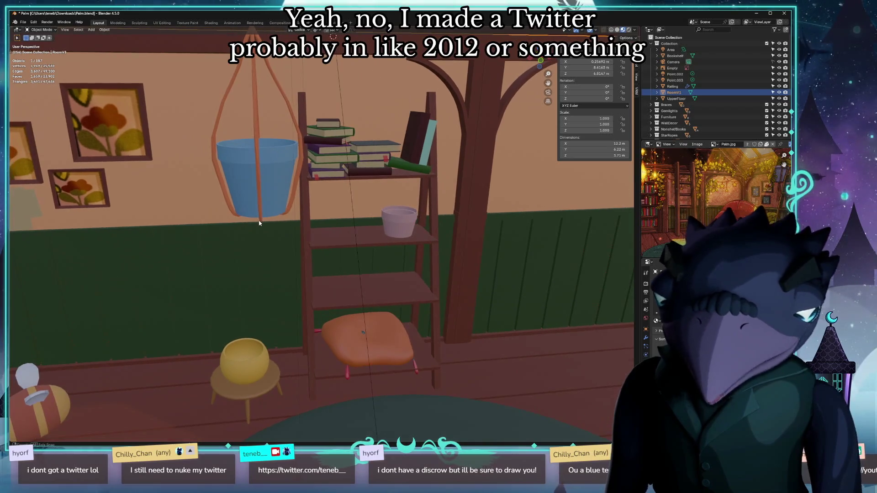
left_click(362, 238)
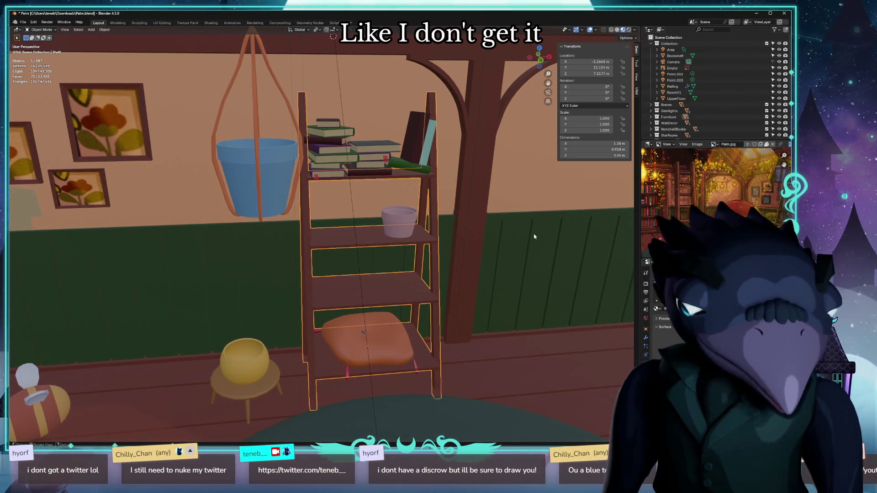
right_click(363, 234)
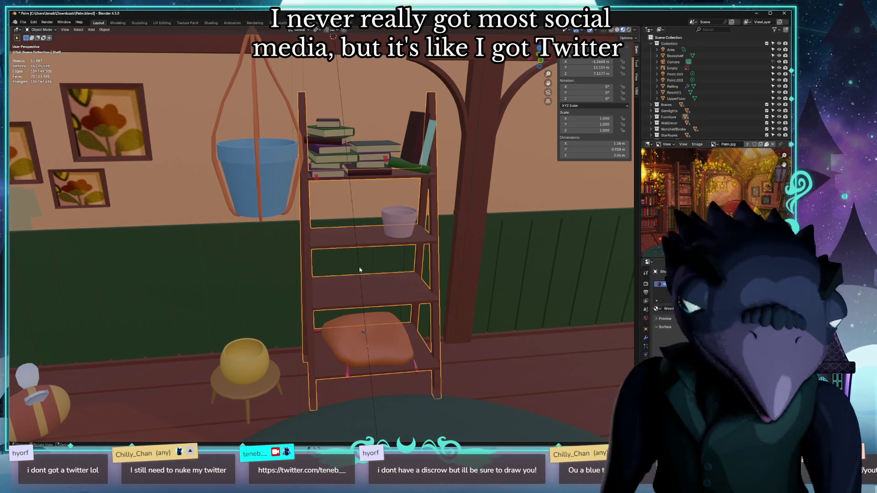
scroll(712, 101, "down", 5)
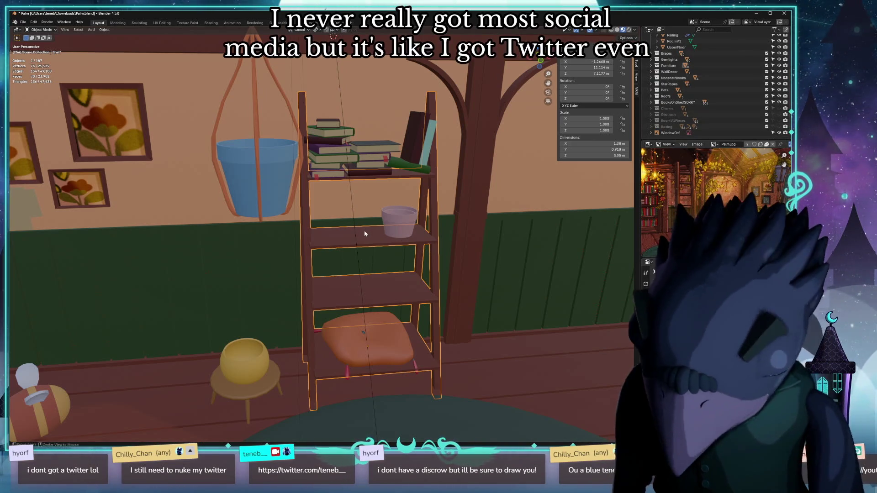
Clear the ladder shelf's location to the world origin with Alt+G.
key("alt+g")
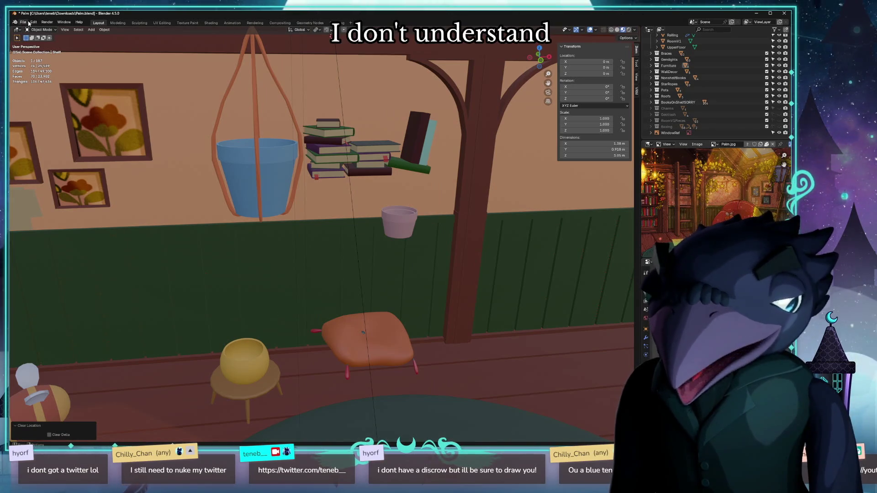
left_click(23, 22)
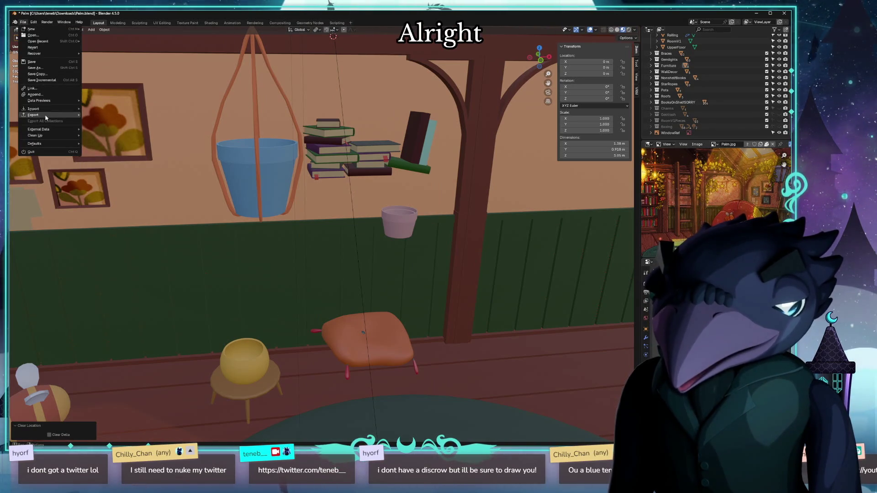
mouse_move(33, 115)
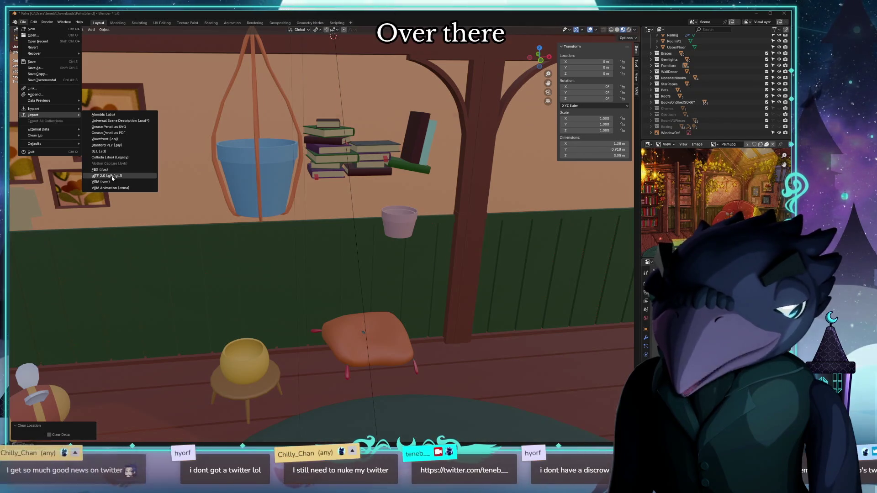
Export the shelf as palm_Ashelf.glb into the palm folder via glTF 2.0.
left_click(113, 177)
left_click(518, 169)
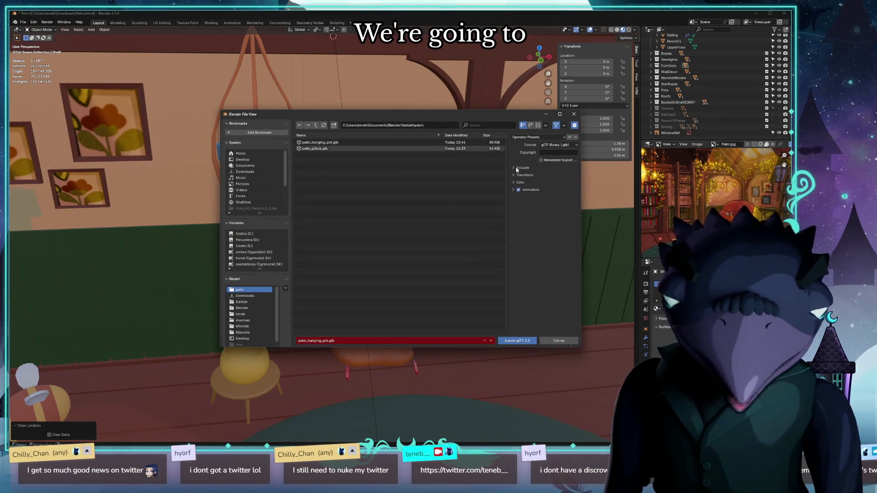
left_click(306, 341)
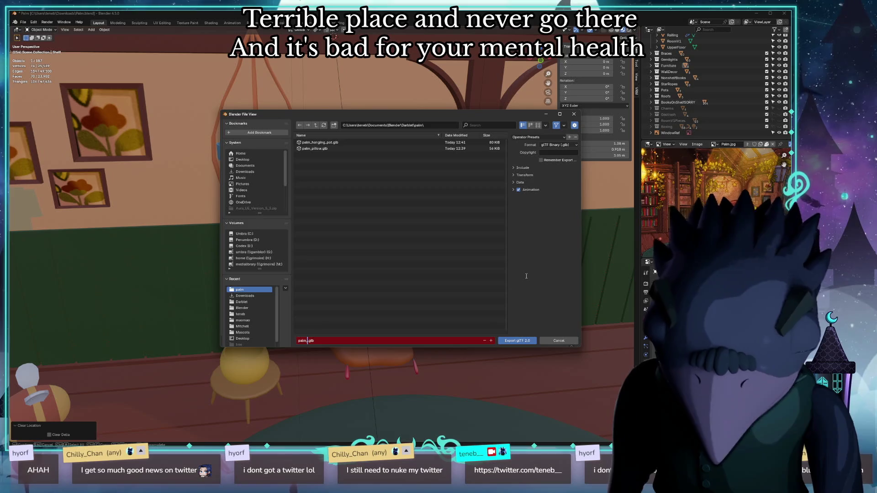
type("_rug")
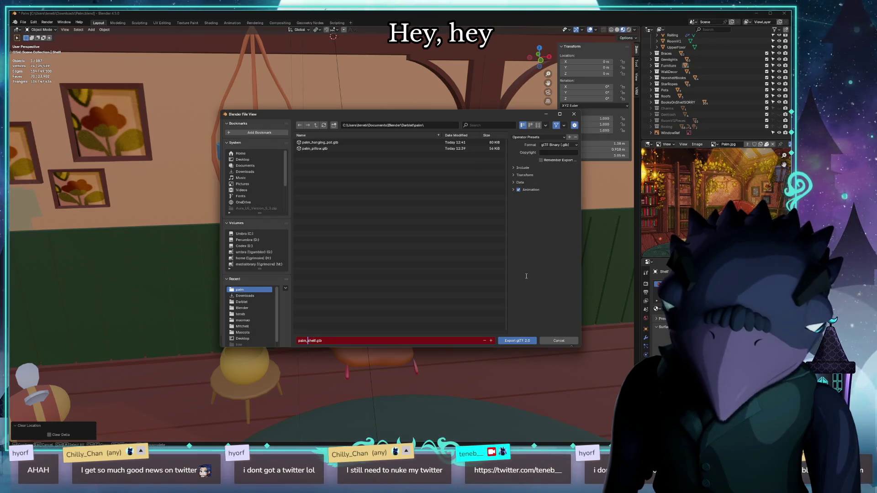
type("s")
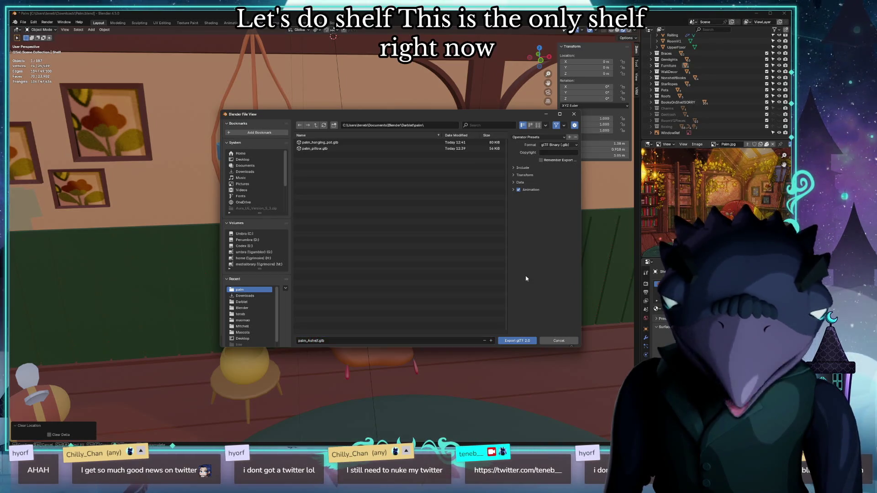
key("Return")
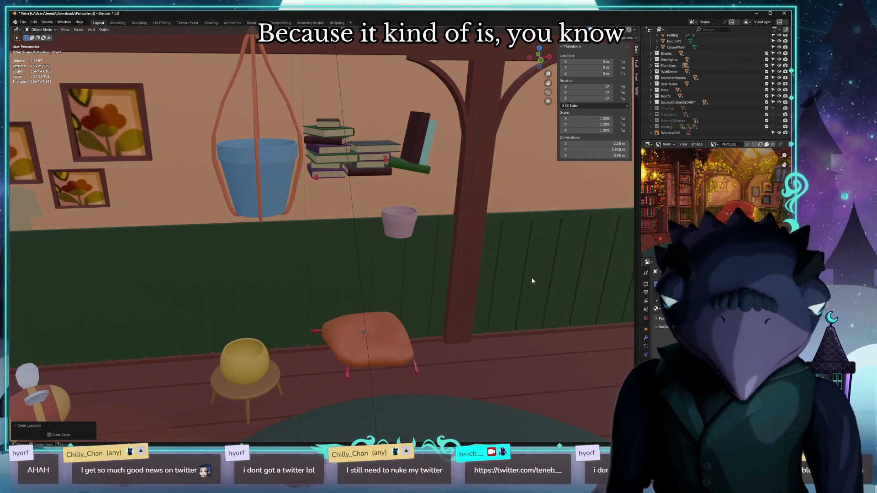
Cycle through the yellow pot, rope planter and bookshelf, settle on the small shelf pot, and reach for the export formats.
left_click(255, 355)
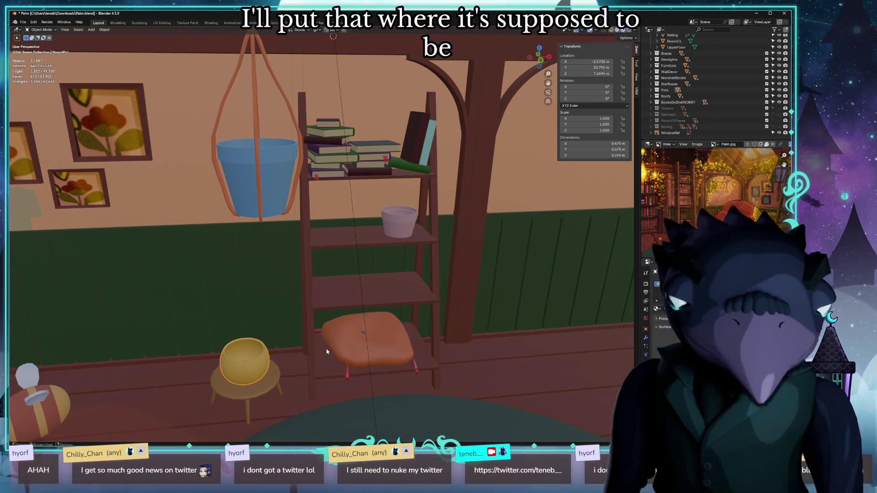
left_click(399, 225)
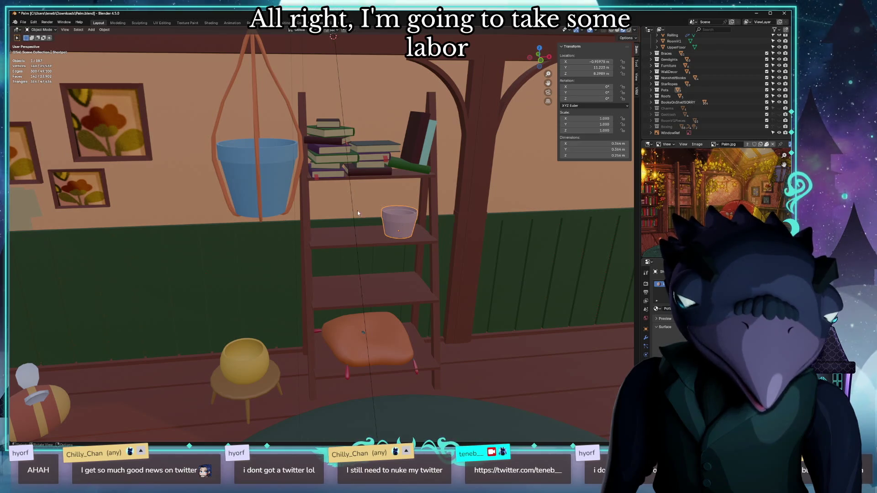
left_click(279, 185)
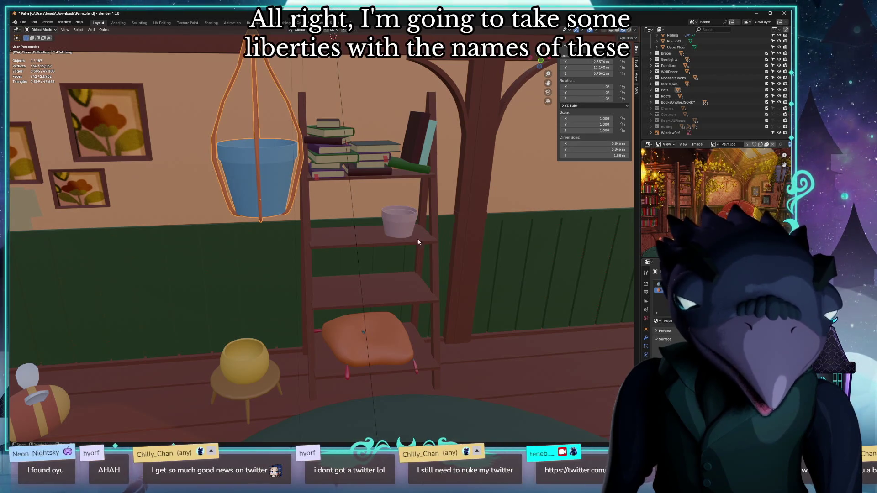
left_click(401, 223)
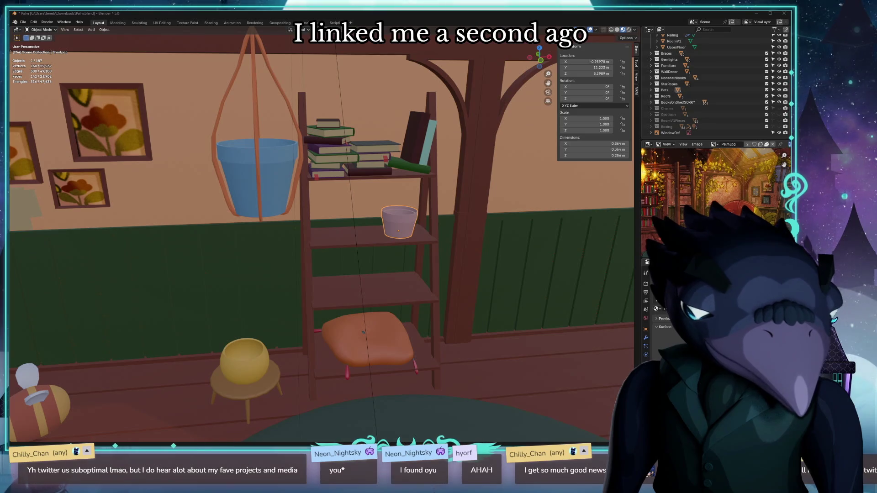
left_click(375, 305)
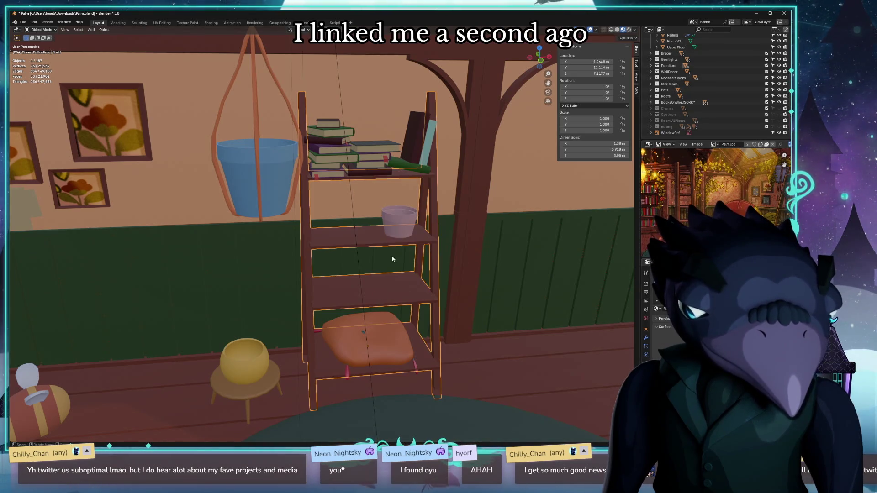
left_click(402, 221)
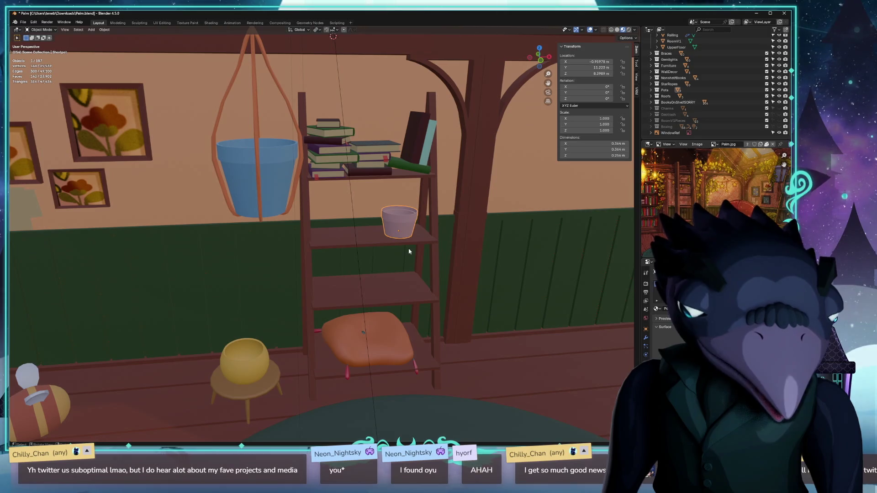
left_click(23, 22)
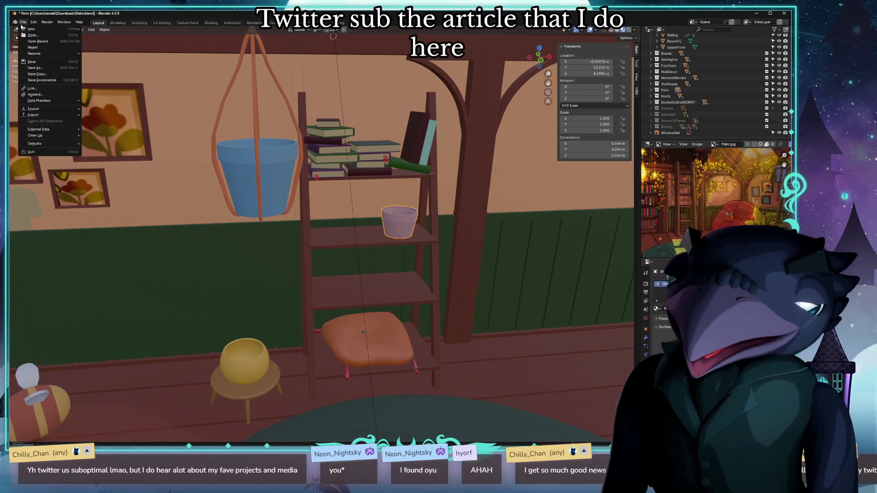
mouse_move(34, 114)
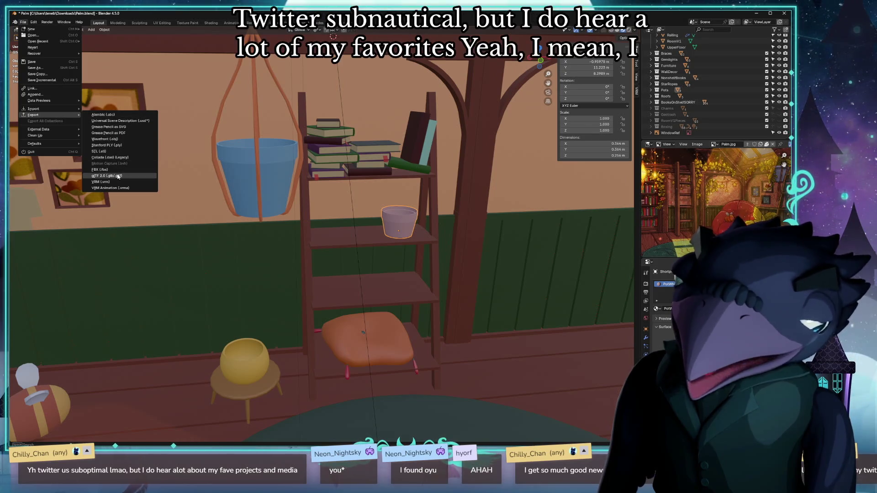
left_click(116, 176)
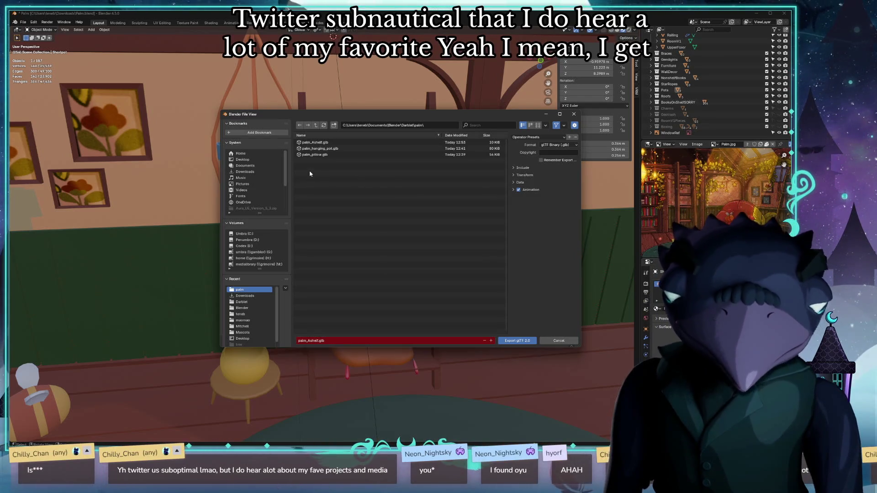
left_click(321, 154)
left_click(311, 341)
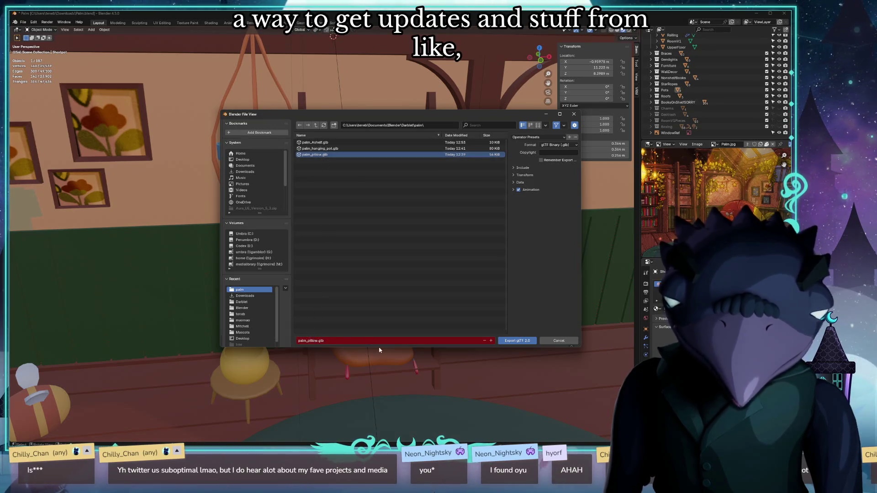
left_click(311, 340)
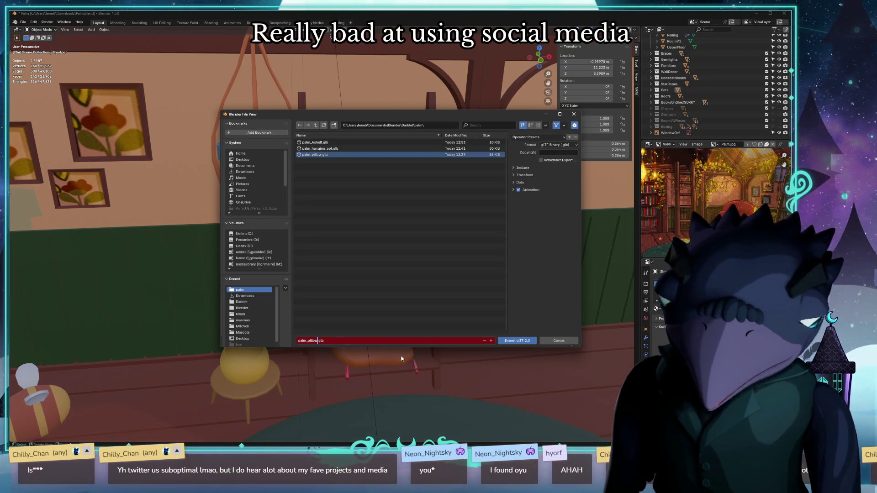
key("BackSpace")
key("BackSpace")
key("BackSpace")
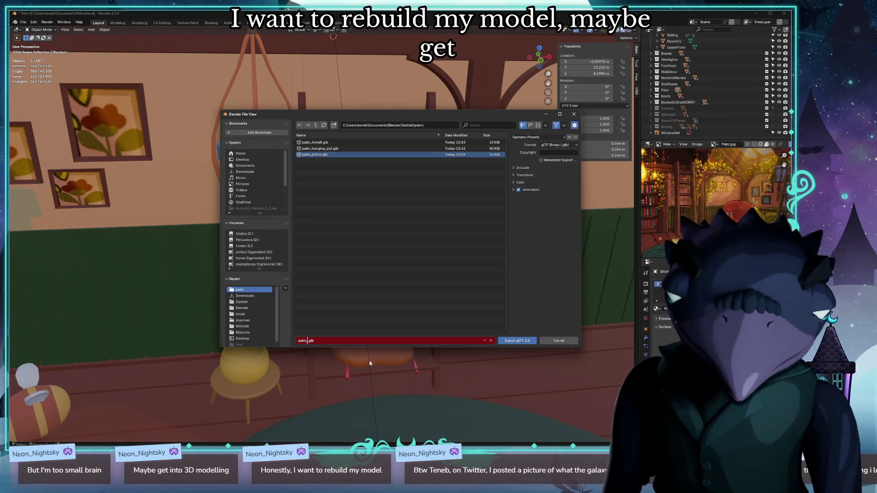
mouse_move(431, 121)
left_mouse_down()
mouse_move(656, 227)
mouse_move(520, 160)
left_mouse_up()
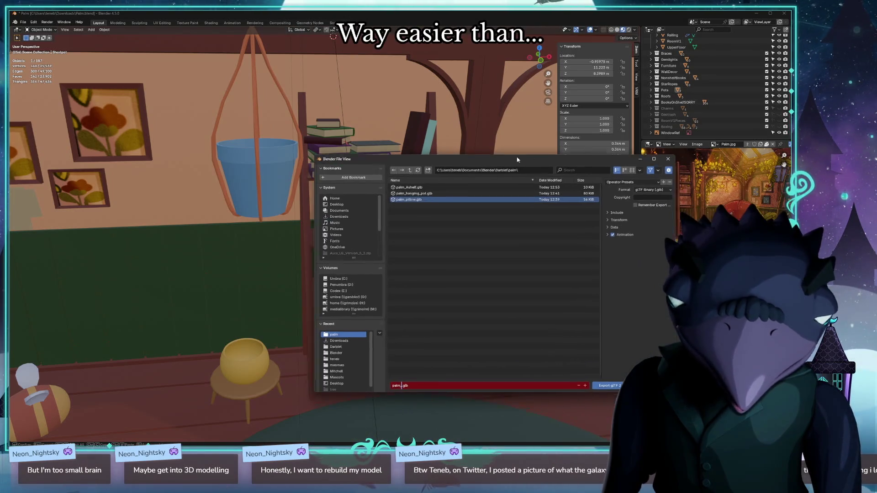
left_click(617, 388)
left_click(606, 384)
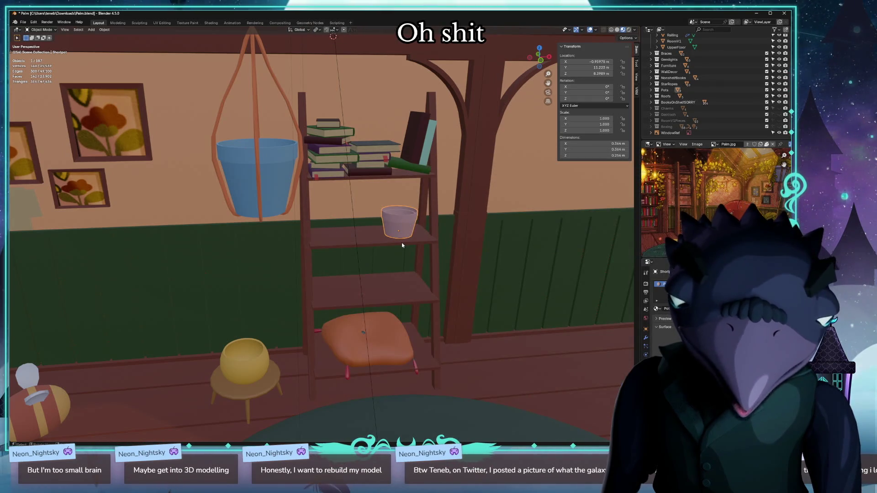
Send the small pot to the world origin and export it as palm_plain_pot.glb, based on the palm_Ashell.glb name.
key("alt+g")
left_click(25, 23)
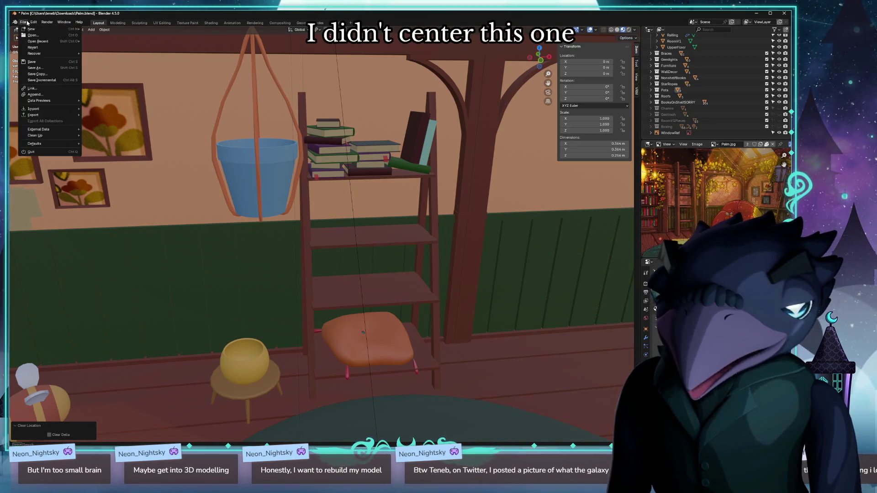
mouse_move(33, 115)
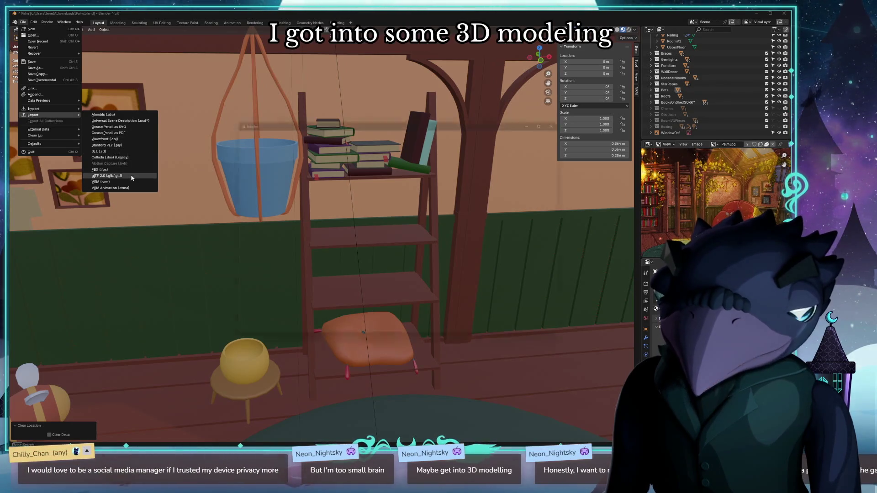
left_click(114, 176)
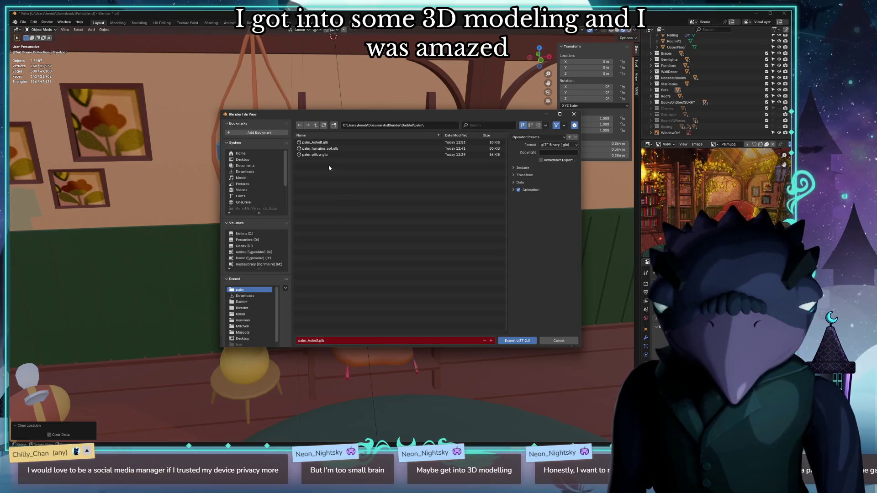
left_click(315, 142)
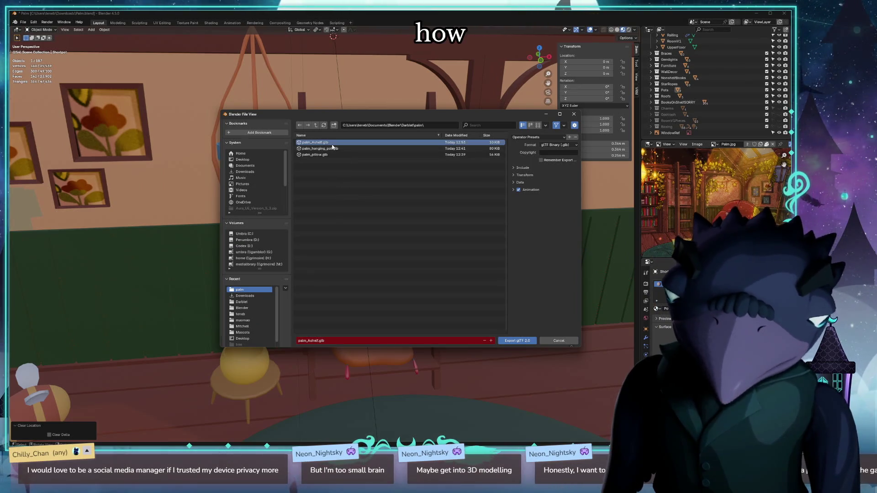
left_click(308, 342)
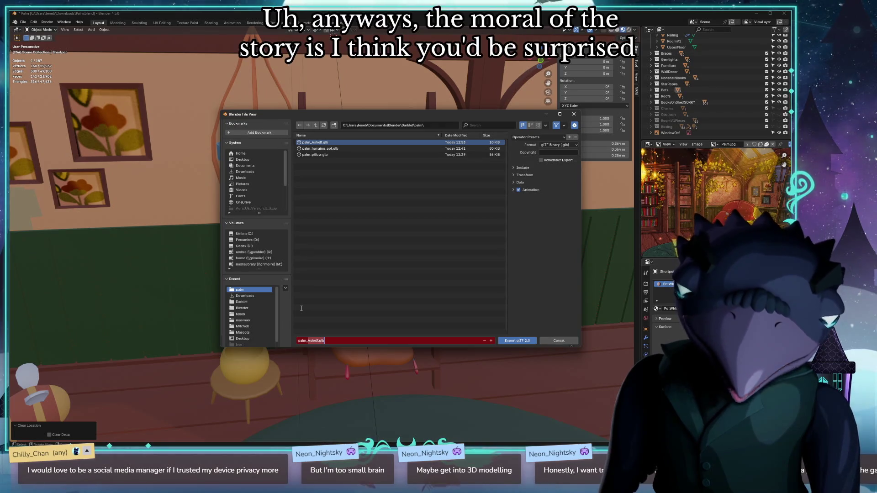
type("palm_plain_pot")
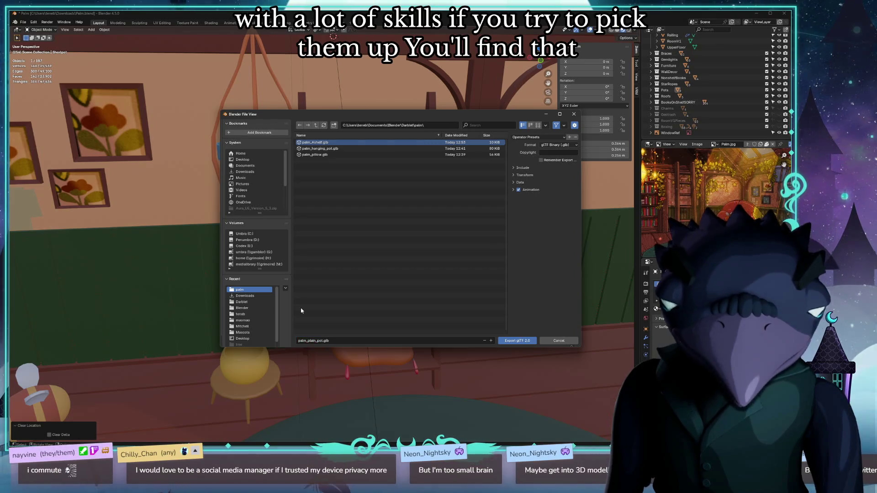
key("Return")
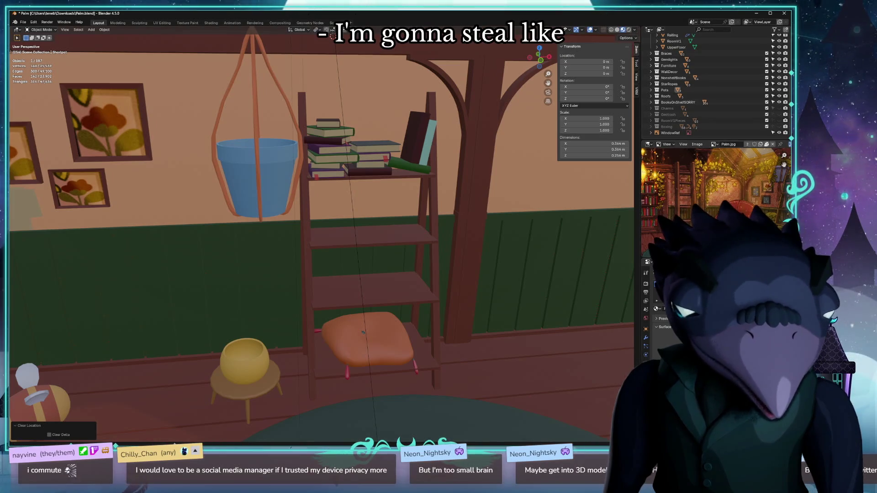
Undo to return the plain pot to its shelf, send the yellow pot to the origin, and reach for the export formats.
key("ctrl+z")
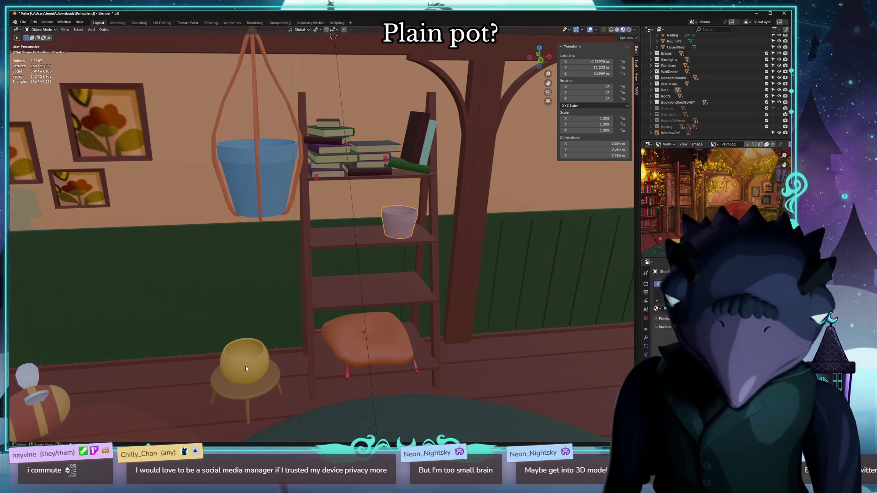
key("alt+g")
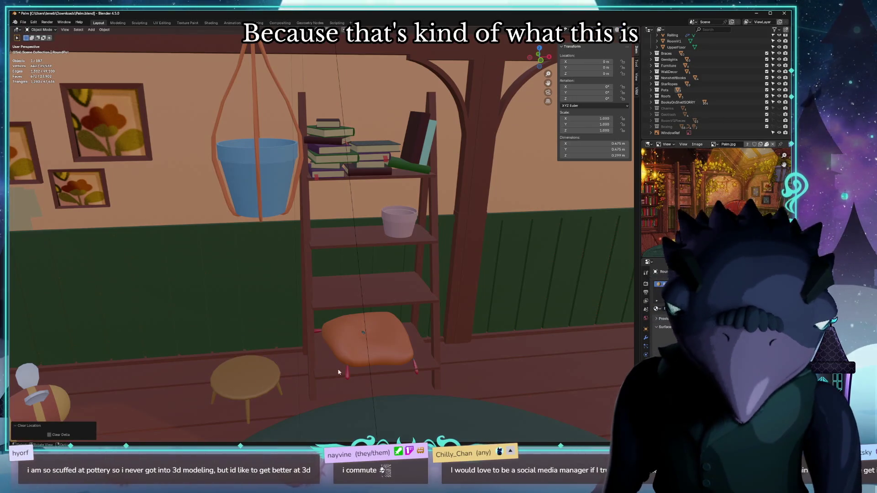
left_click(26, 23)
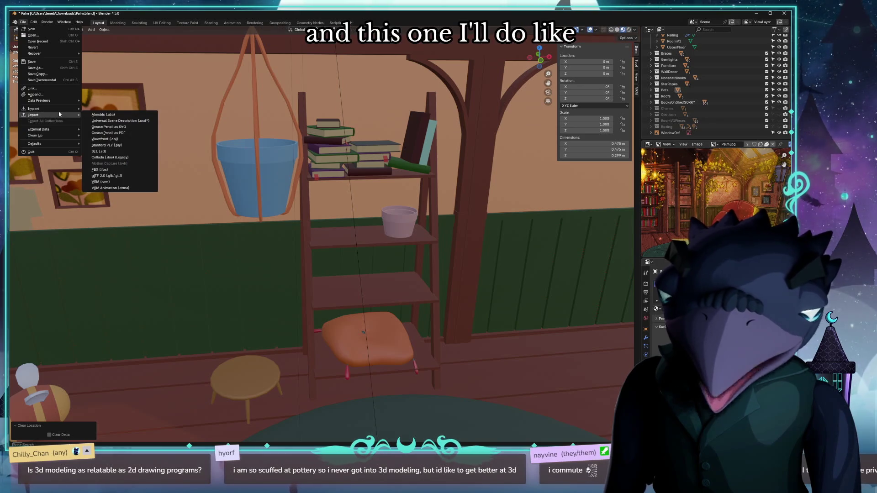
Export the yellow pot through the glTF 2.0 browser as palm_curved_pot.glb.
left_click(105, 176)
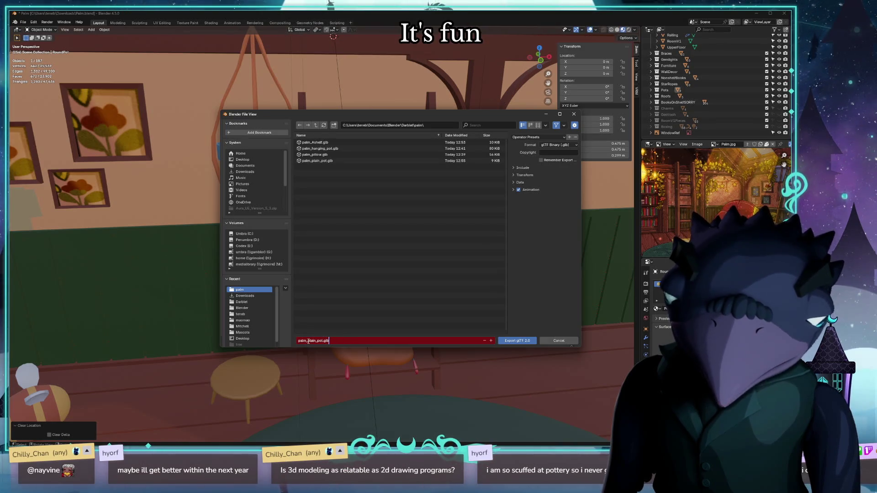
type("palm_curv")
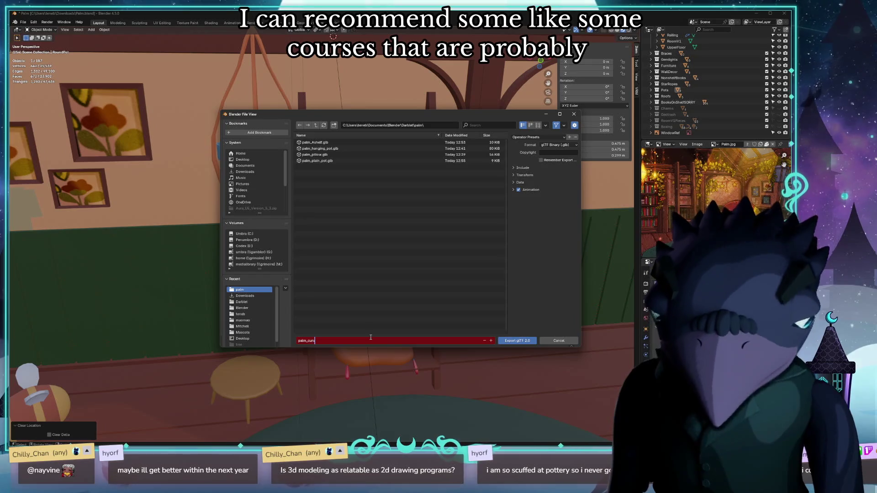
type("ed_pot.glb")
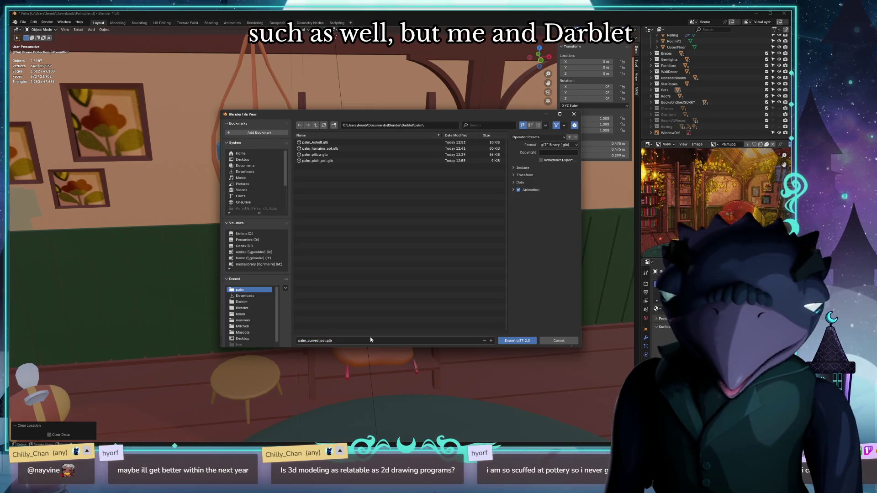
key("Return")
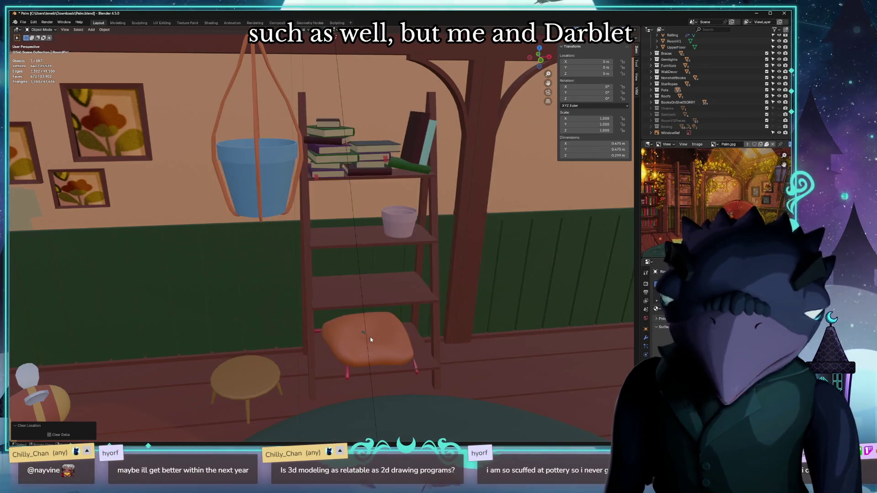
Undo to put the yellow pot back on its stool, then send the little stool to the world origin for export.
key("ctrl+z")
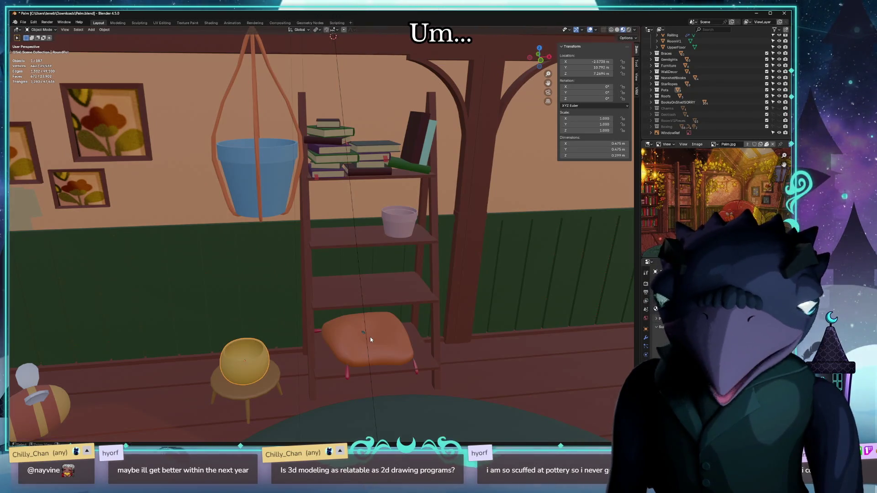
mouse_move(370, 337)
middle_mouse_down()
mouse_move(291, 385)
mouse_move(265, 388)
middle_mouse_up()
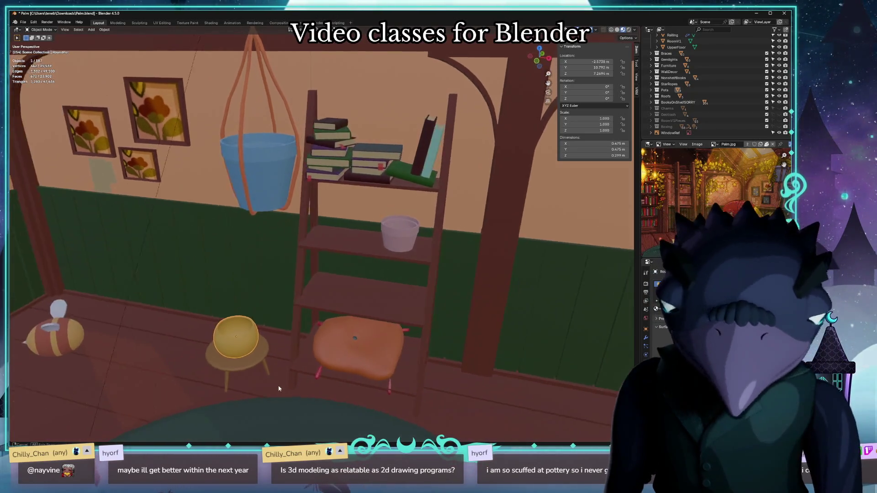
middle_click_drag(173, 427, 192, 426)
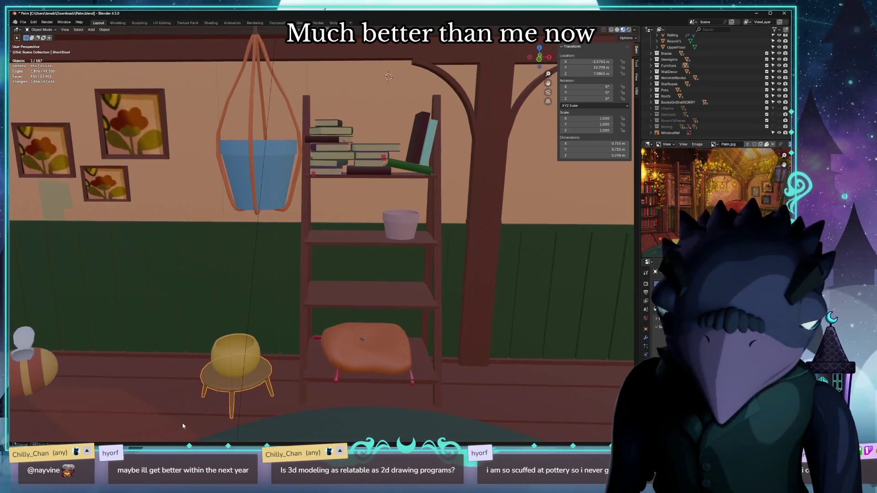
key("alt+g")
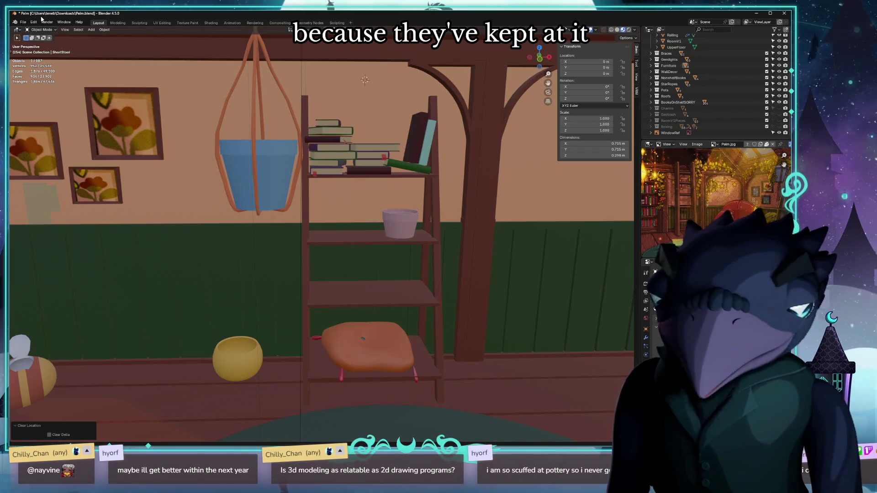
left_click(23, 22)
Export the stool as glTF named palm_stool_short.glb, then undo to put it back under the yellow pot.
mouse_move(34, 114)
left_click(141, 177)
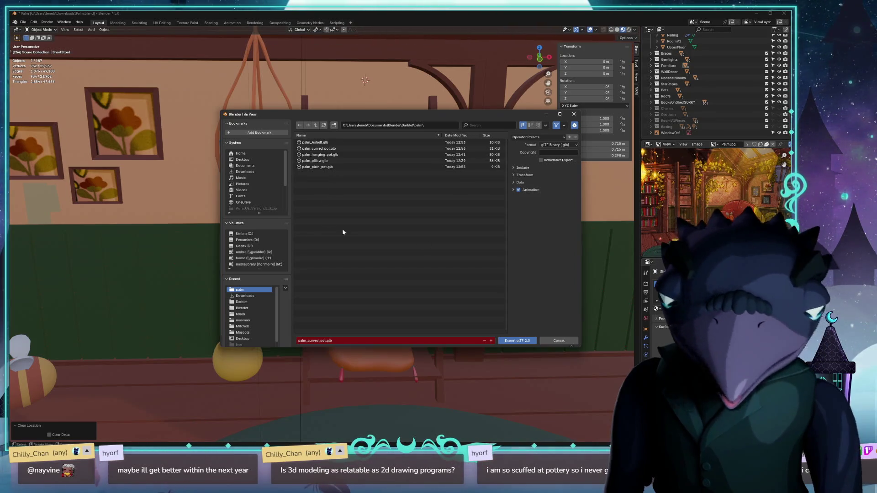
left_click(308, 341)
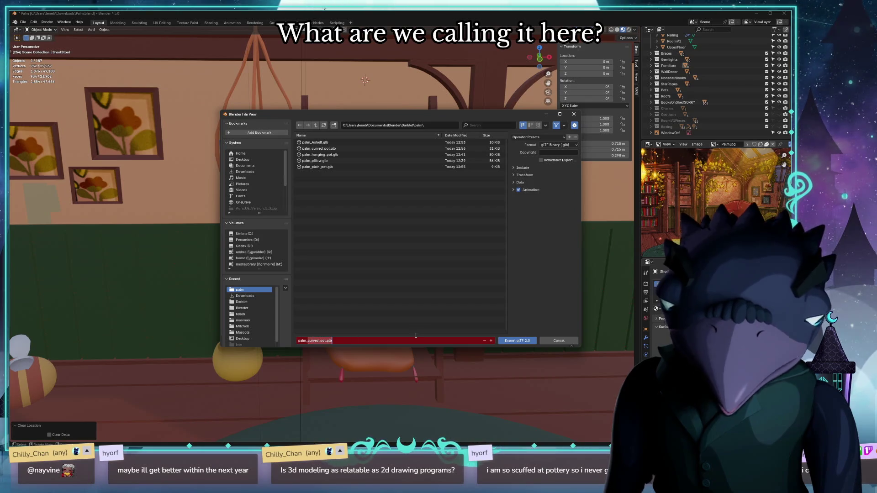
type("shor")
key("BackSpace")
key("BackSpace")
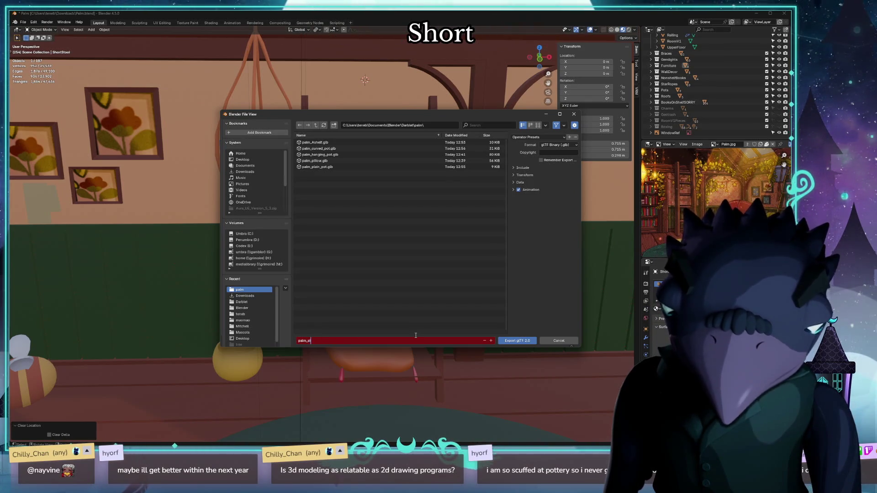
type("short.glb")
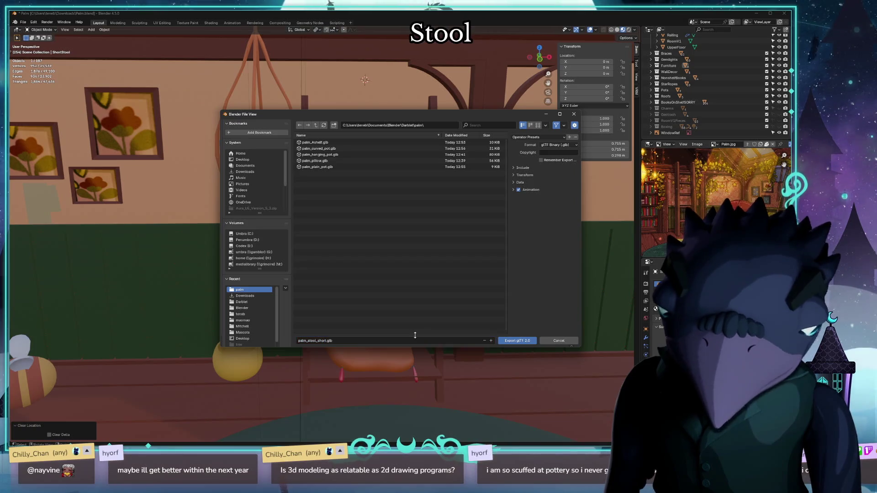
key("Return")
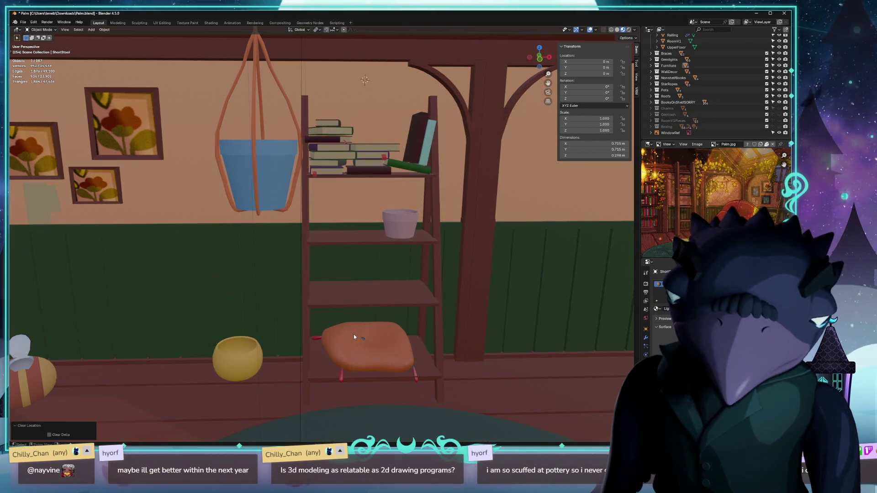
key("ctrl+z")
Send the bee plush to the world origin and export it as the glTF file palm_bee.glb.
mouse_move(354, 335)
middle_mouse_down()
mouse_move(118, 334)
mouse_move(211, 279)
mouse_move(286, 270)
middle_mouse_up()
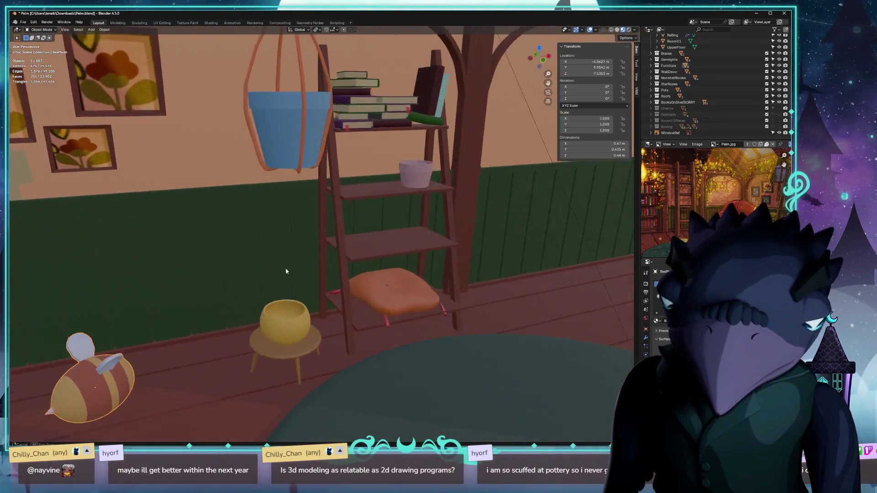
scroll(292, 264, "up", 3)
key("alt+g")
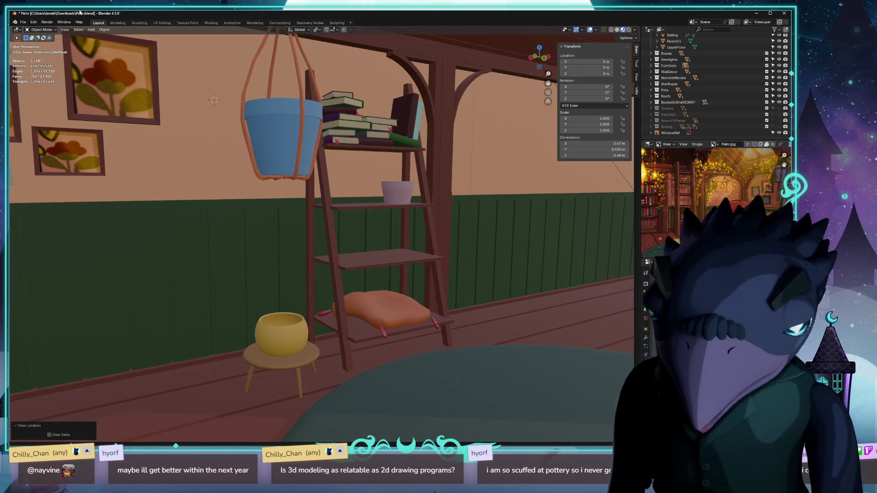
left_click(22, 21)
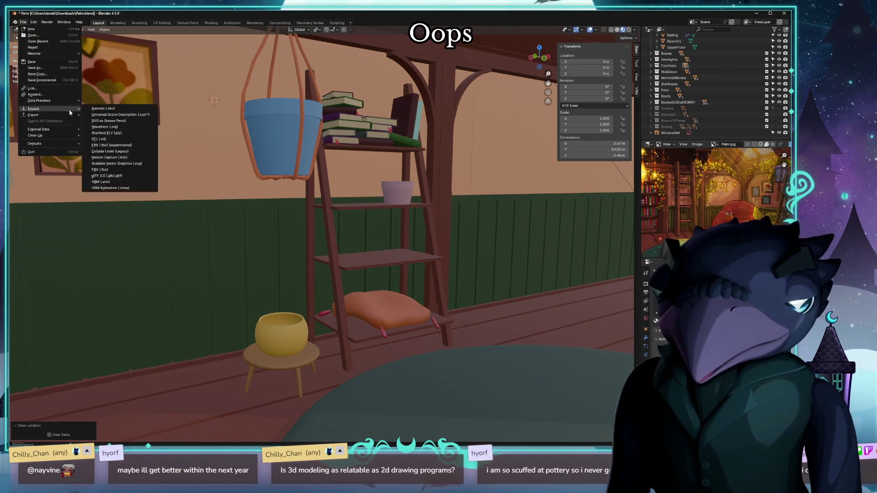
left_click(24, 22)
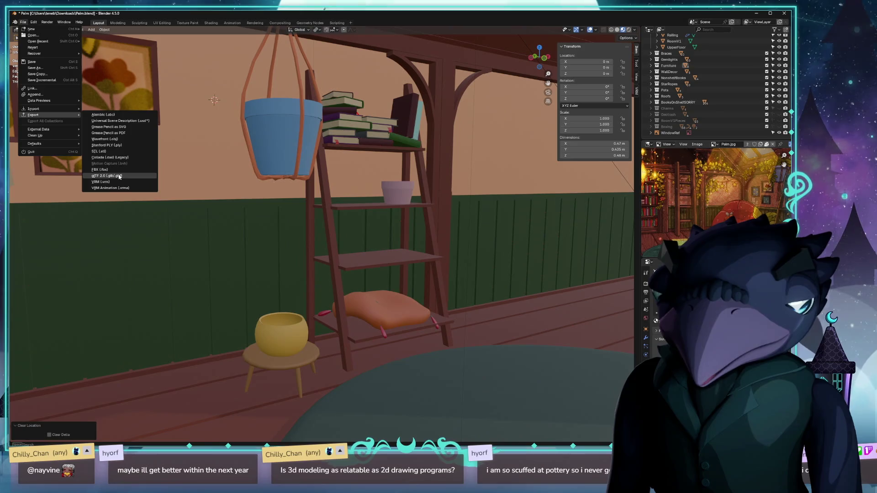
left_click(119, 177)
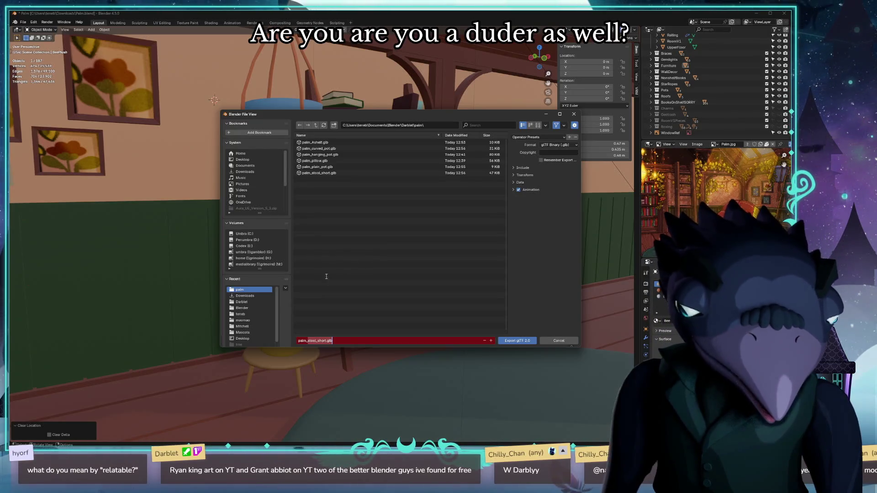
key("Return")
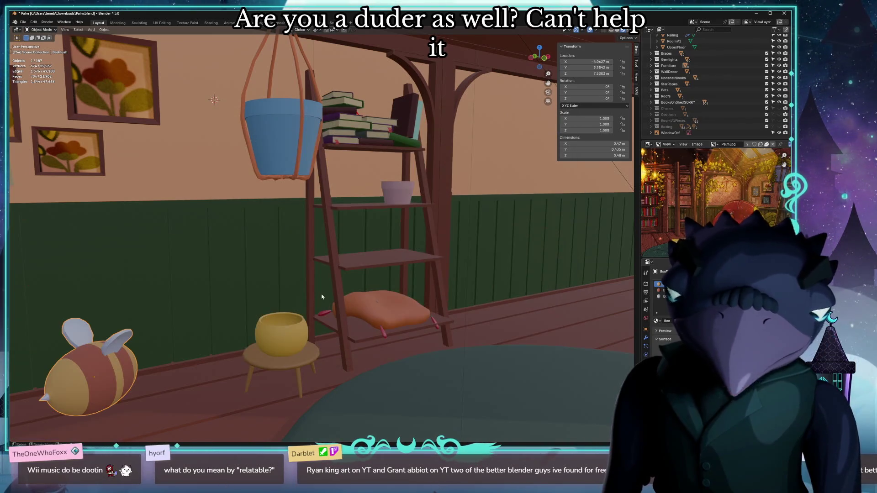
Select the ladder, send it to the origin, export it as its own glTF file, and undo to restore its spot.
middle_click_drag(317, 297, 186, 281)
left_click(167, 201)
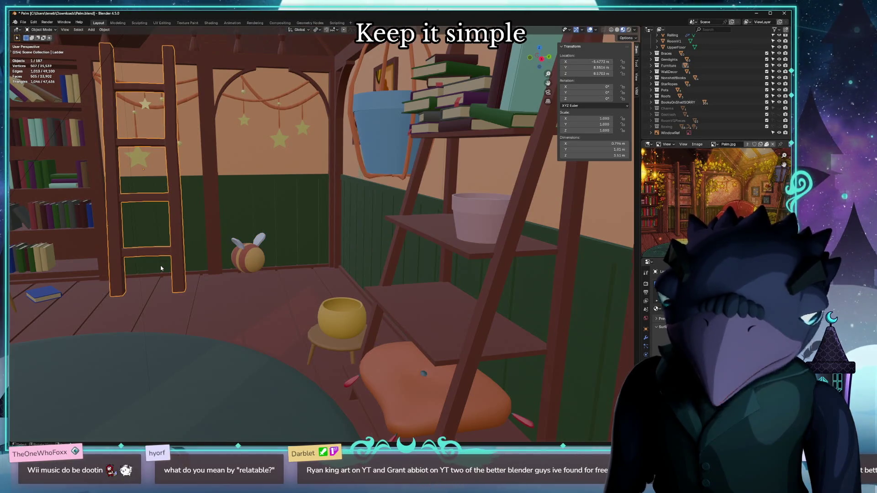
middle_click_drag(133, 304, 420, 426)
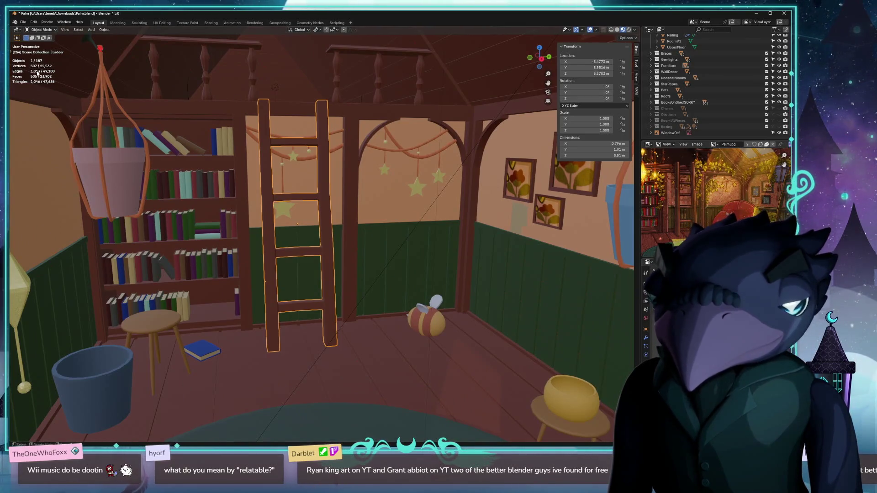
key("alt+g")
left_click(22, 22)
mouse_move(34, 115)
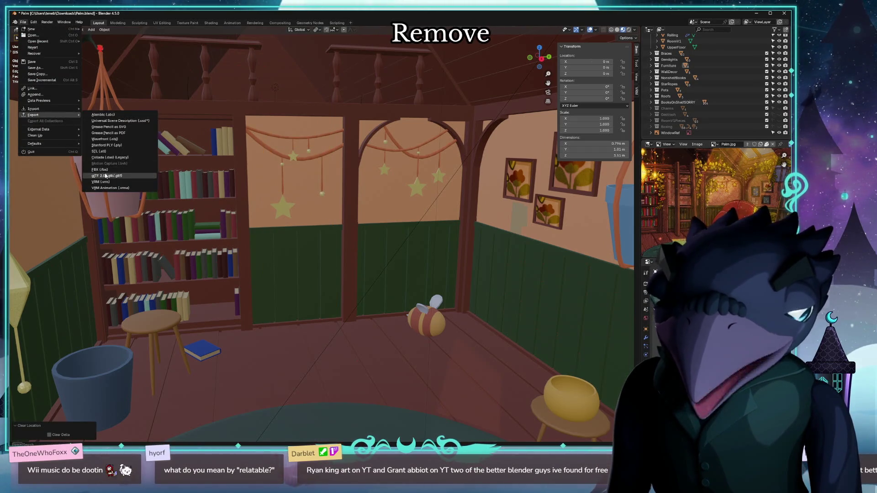
left_click(97, 177)
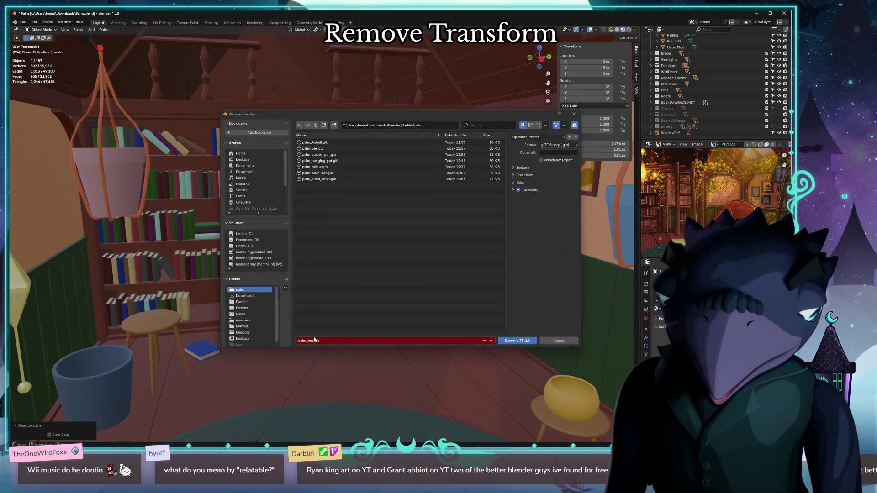
left_click(315, 340)
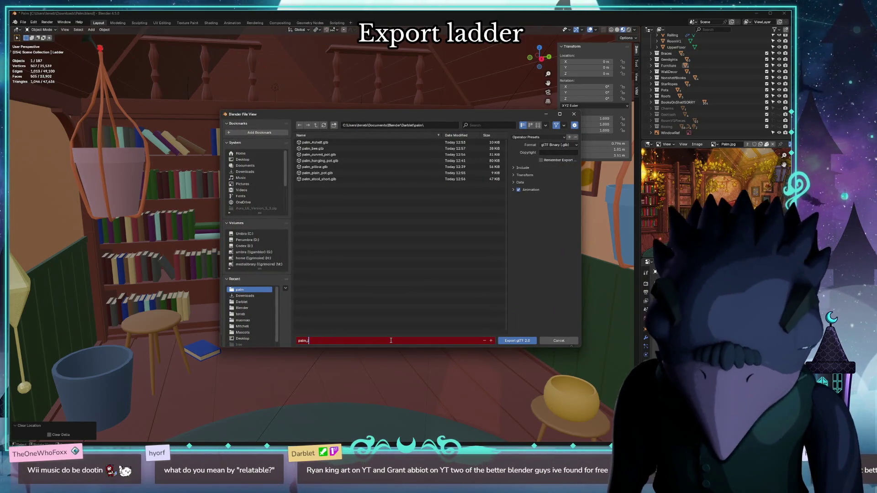
type("ladder.glb")
key("Return")
key("ctrl+z")
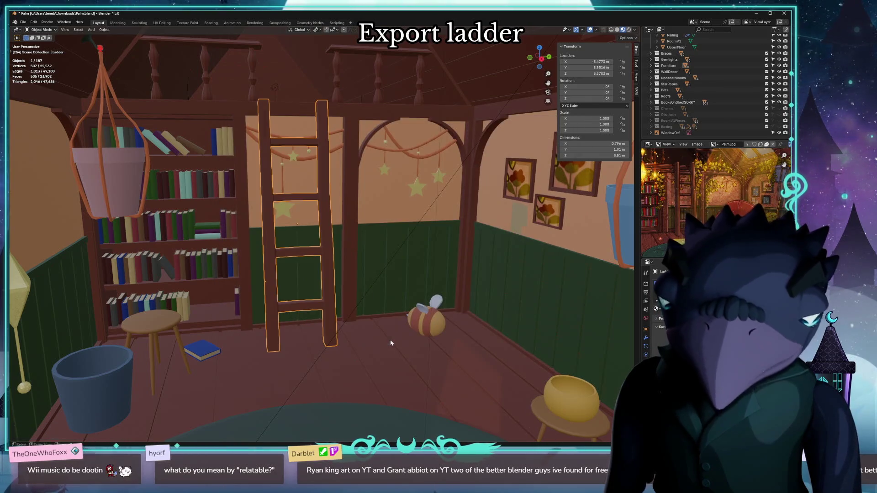
Select the tall stool by the bucket and send it to the world origin.
left_click(141, 335)
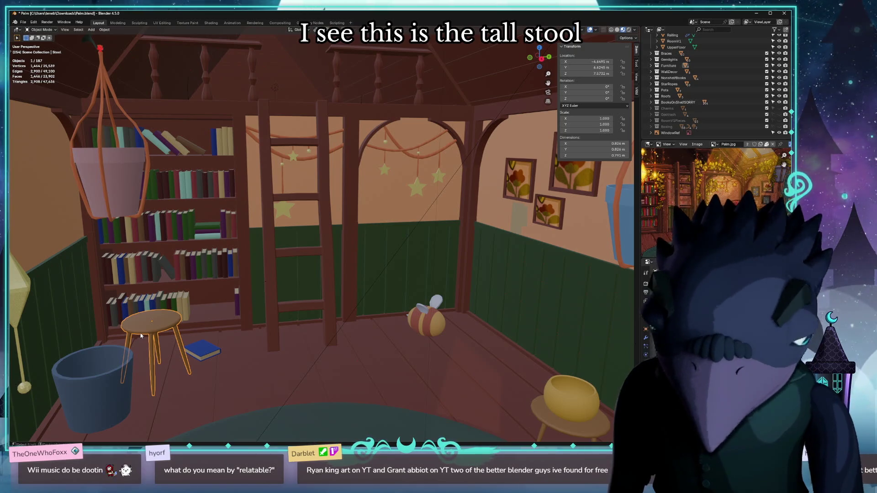
key("alt+g")
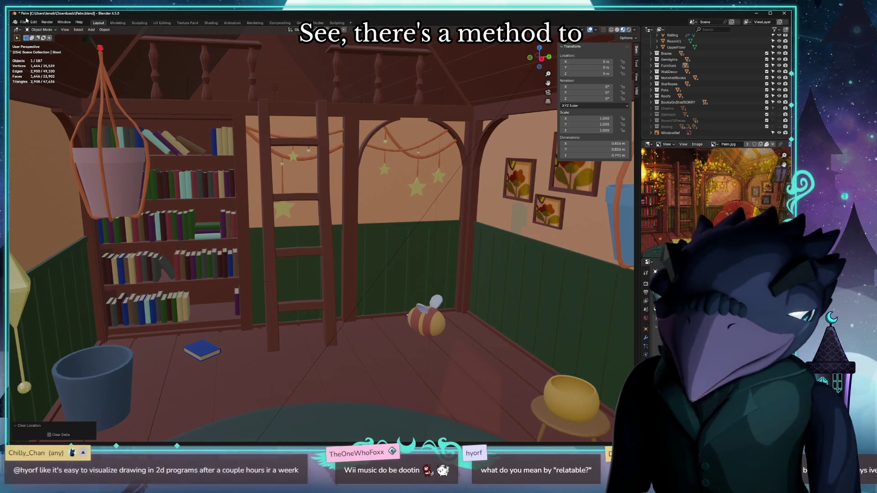
Export the tall stool as palm_stool_tall.glb from the short stool's name, then undo to put it back.
left_click(22, 22)
mouse_move(34, 115)
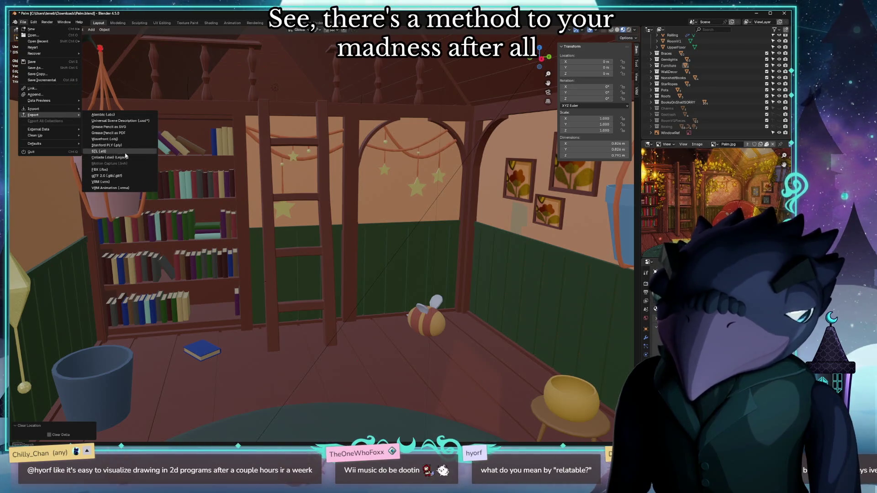
left_click(108, 175)
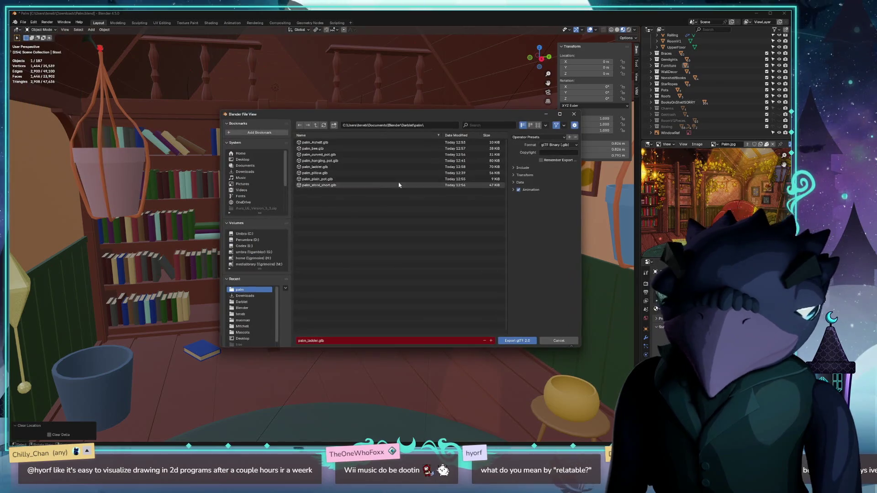
left_click(370, 185)
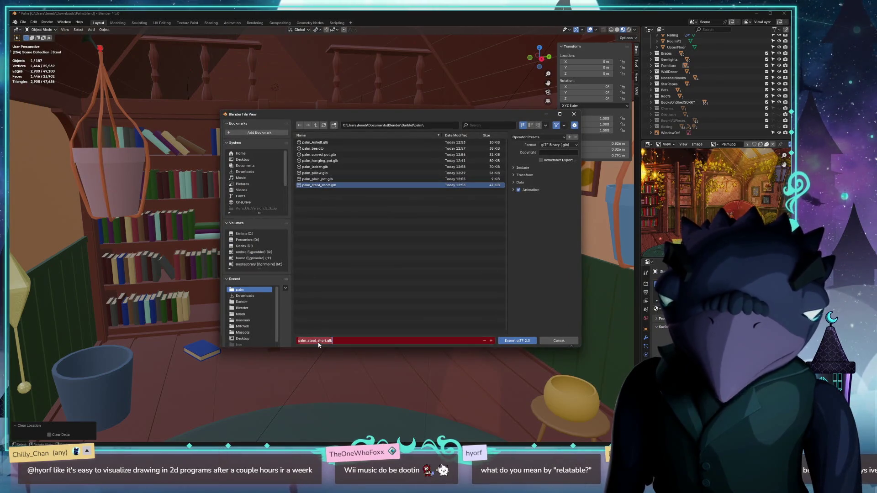
key("Return")
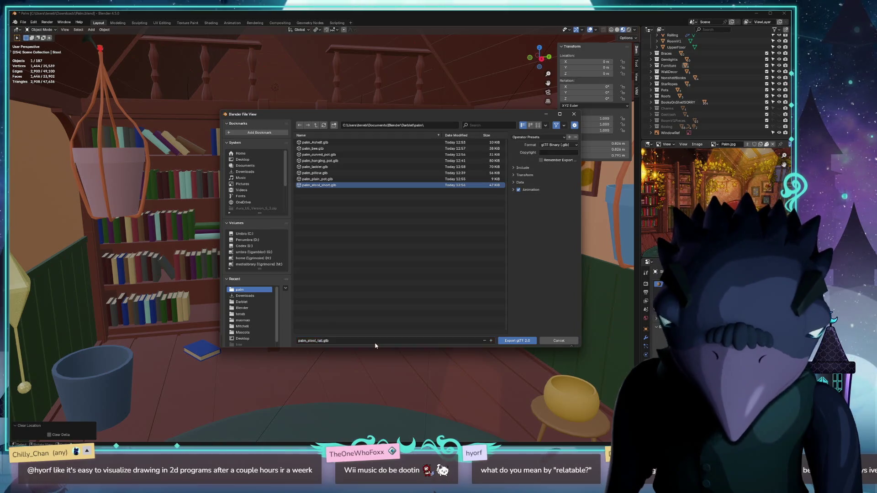
key("ctrl+z")
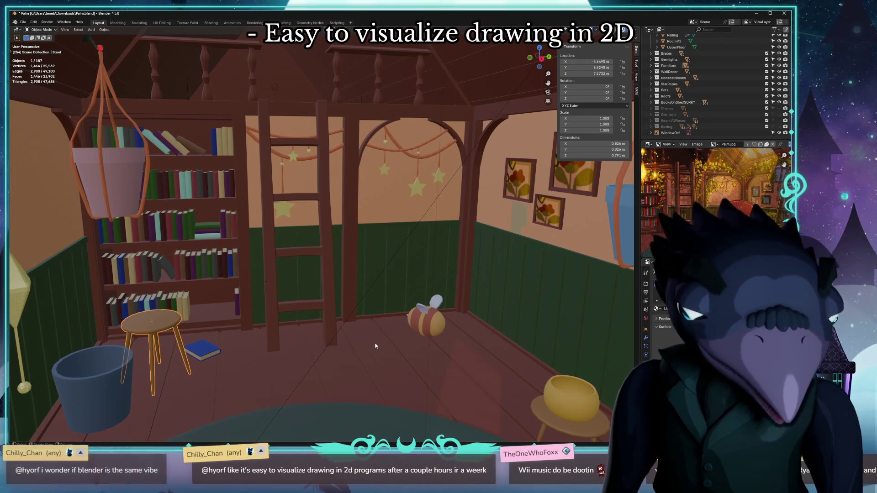
Orbit the room and select the corner bucket as the next prop.
middle_click_drag(298, 383, 322, 382)
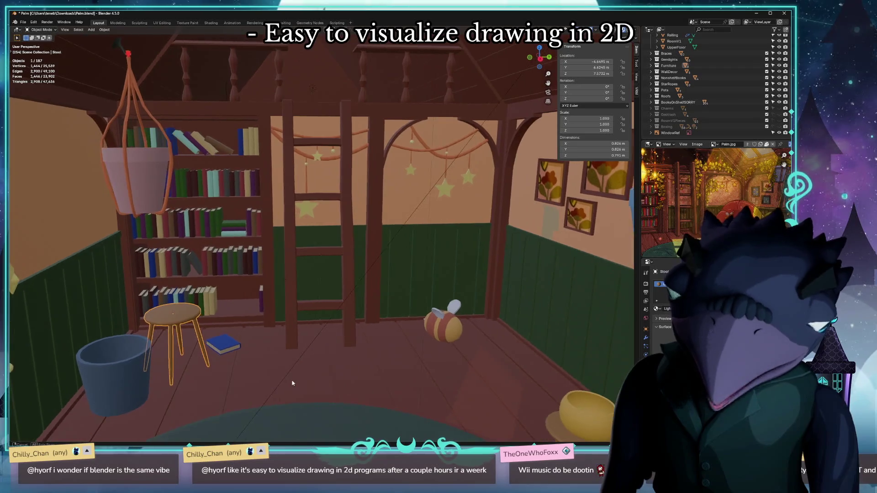
left_click(116, 370)
mouse_move(271, 357)
middle_mouse_down()
mouse_move(329, 350)
mouse_move(211, 337)
mouse_move(375, 293)
mouse_move(376, 336)
middle_mouse_up()
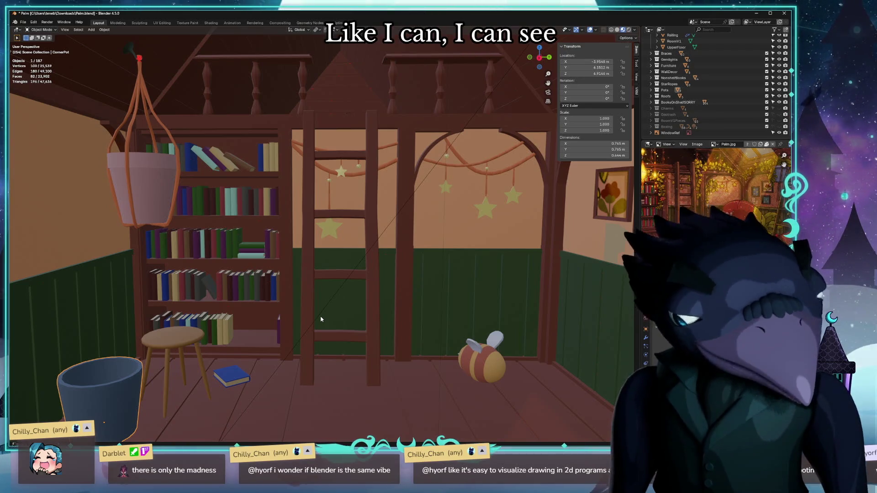
Select the blue bucket pot, after a misclick on the rug, and reset its location to the origin.
mouse_move(311, 411)
middle_mouse_down()
mouse_move(330, 408)
mouse_move(317, 409)
mouse_move(245, 345)
middle_mouse_up()
middle_click_drag(329, 378, 284, 363)
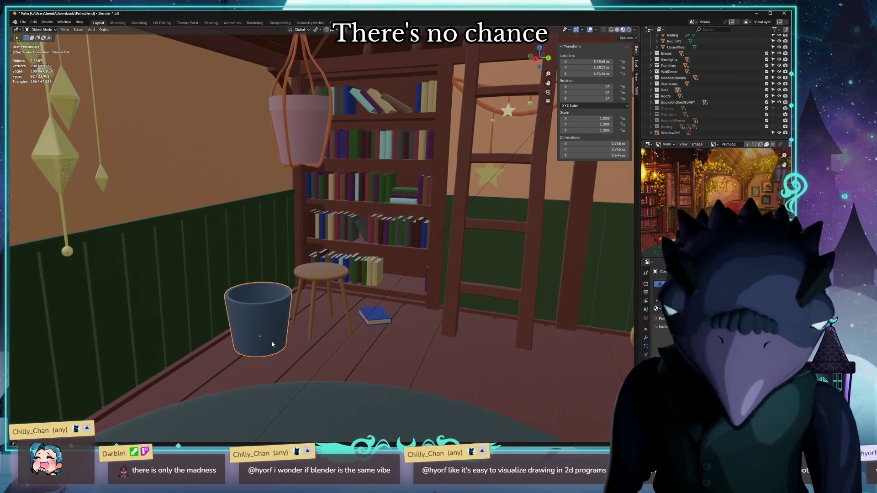
left_click(332, 382)
left_click(275, 328)
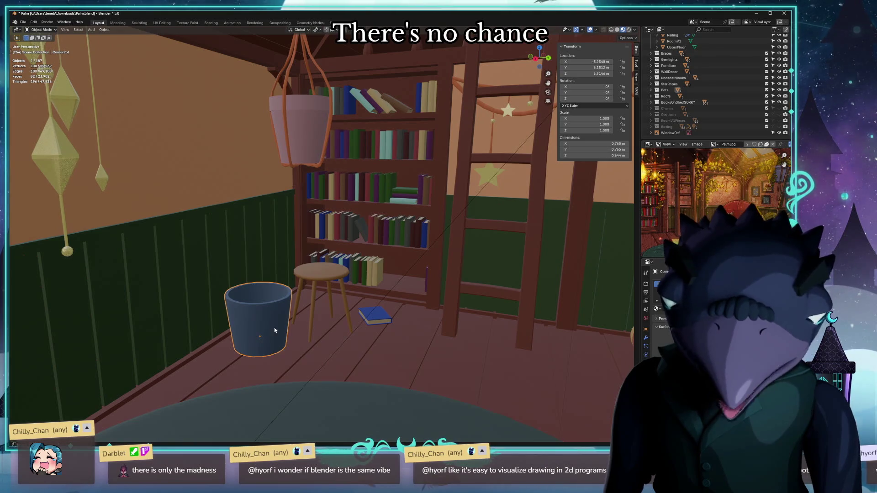
key("Delete")
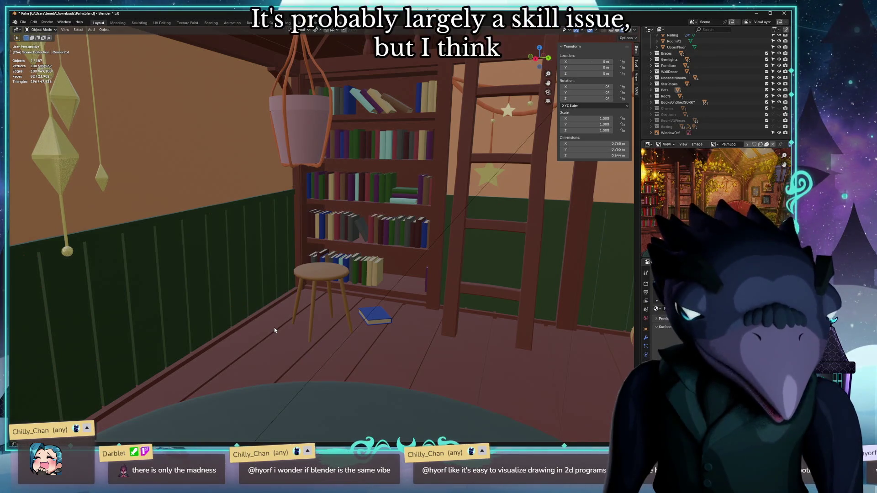
Export the bucket as glTF 2.0 named palm_pot_large.glb, reusing an existing pot file's name.
left_click(22, 23)
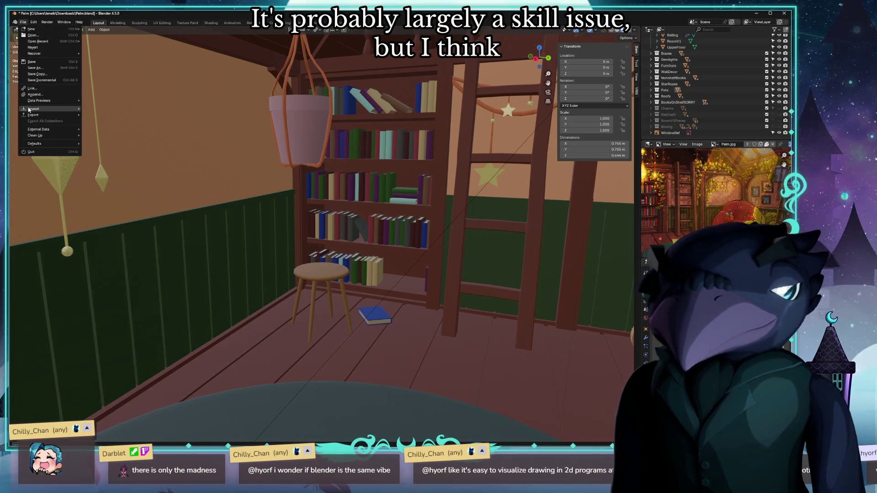
mouse_move(34, 114)
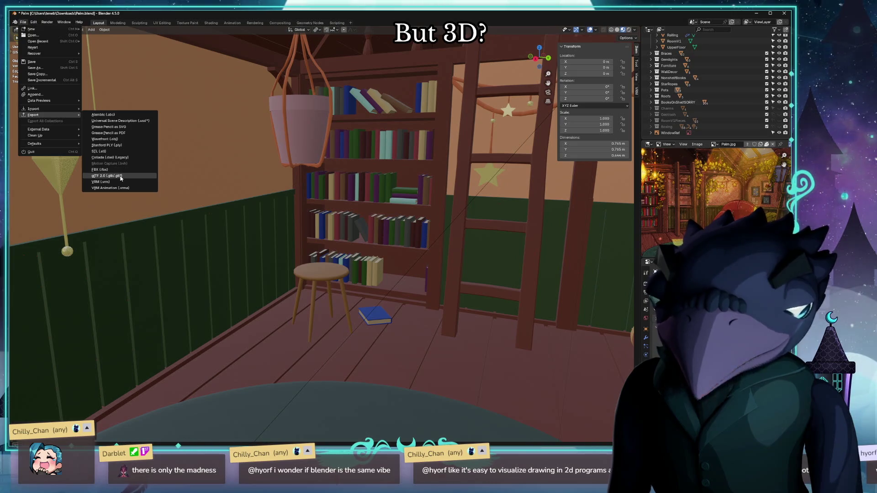
left_click(126, 176)
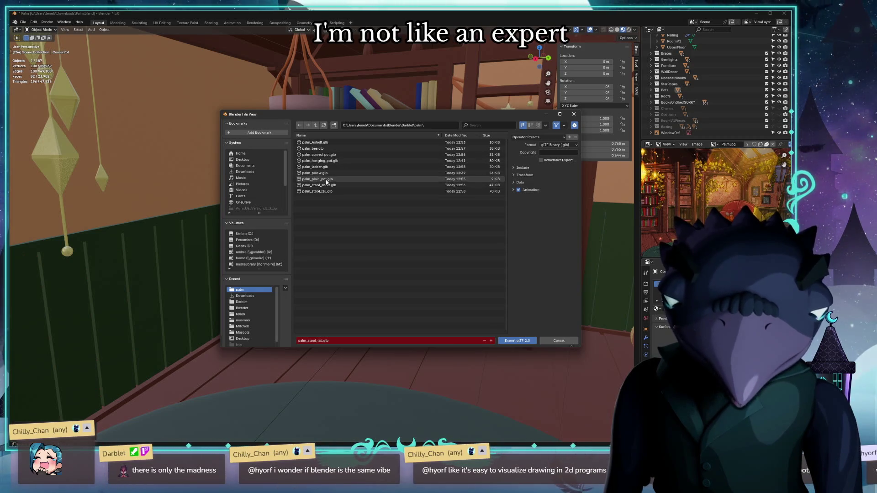
left_click(327, 178)
left_click(319, 340)
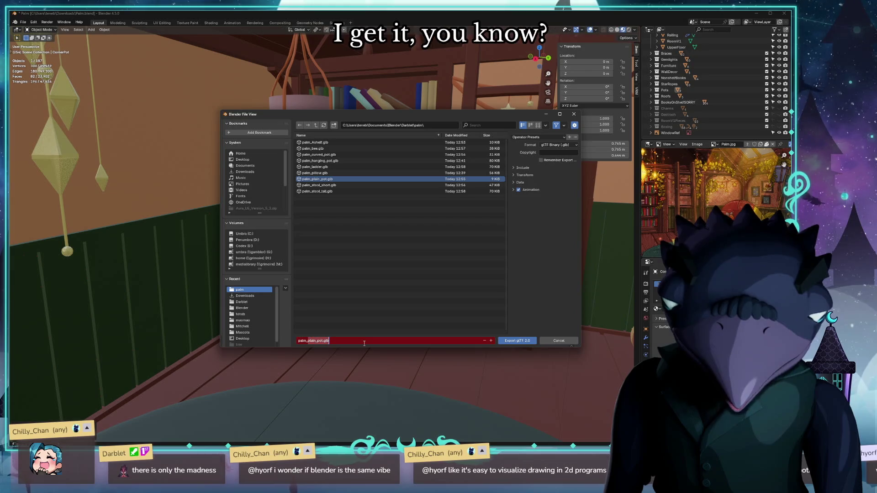
type("palm_piot_large")
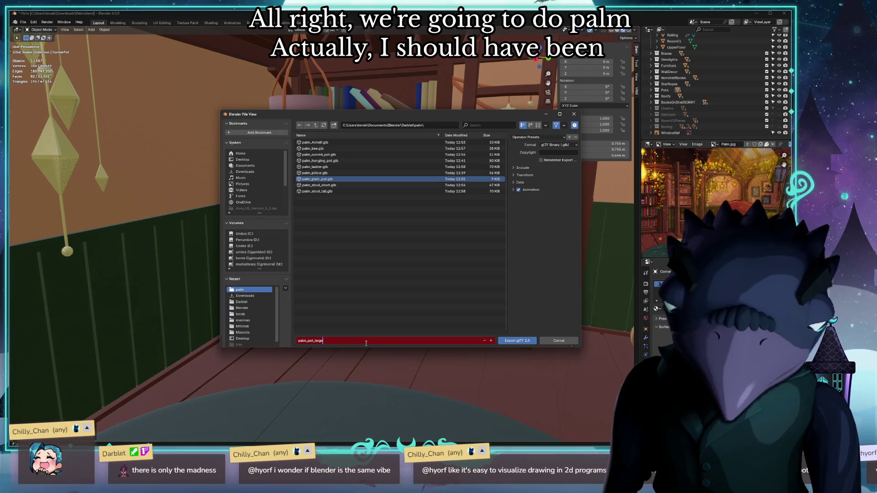
key("Return")
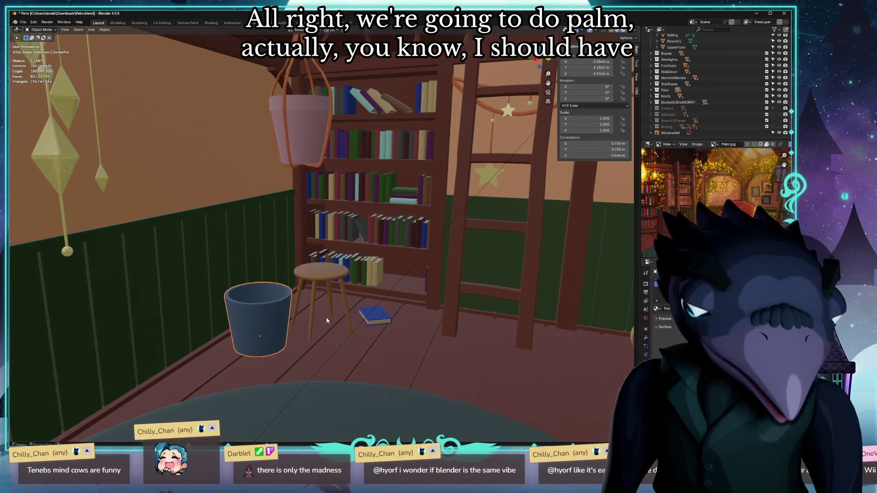
middle_click_drag(365, 343, 163, 114)
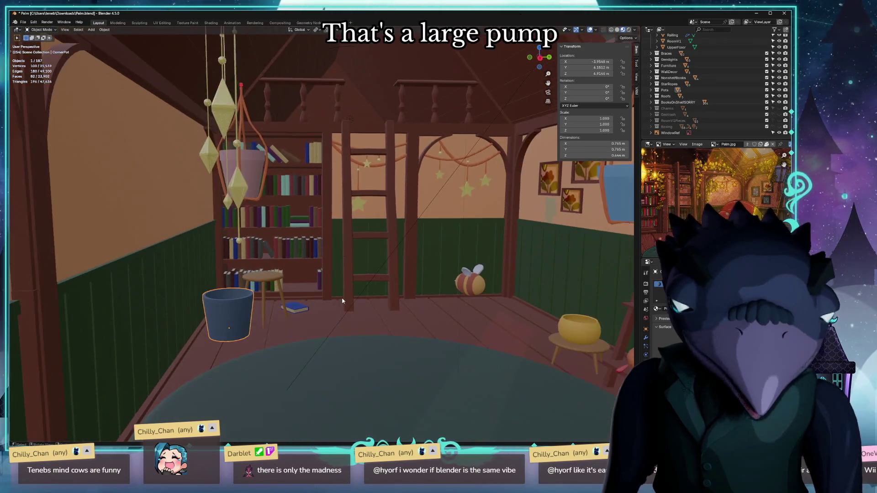
left_click(206, 106)
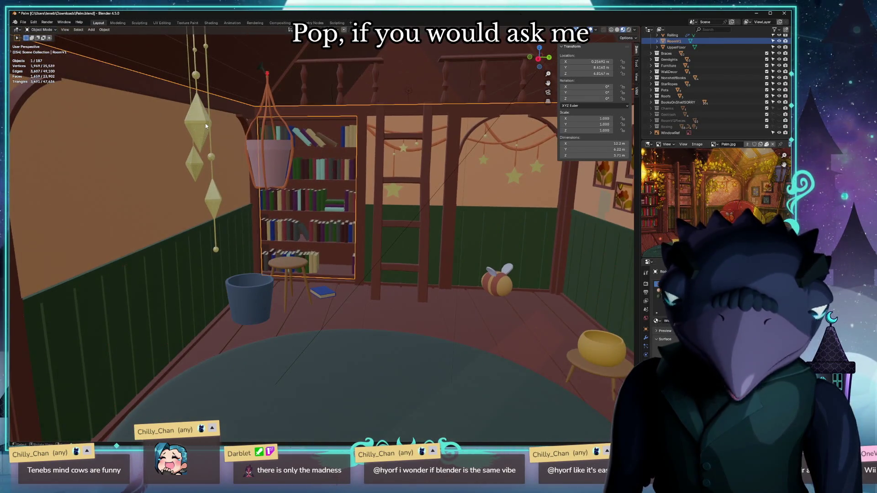
left_click(203, 126)
key("KP_Decimal")
mouse_move(104, 140)
middle_mouse_down()
mouse_move(362, 150)
mouse_move(383, 159)
mouse_move(412, 128)
middle_mouse_up()
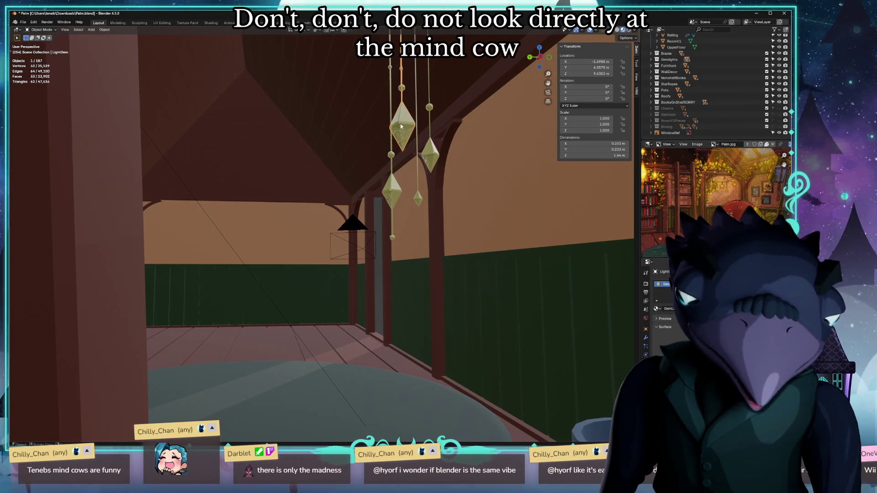
mouse_move(401, 126)
middle_mouse_down()
mouse_move(337, 214)
mouse_move(298, 226)
mouse_move(248, 211)
mouse_move(179, 352)
mouse_move(311, 289)
mouse_move(343, 248)
mouse_move(404, 227)
middle_mouse_up()
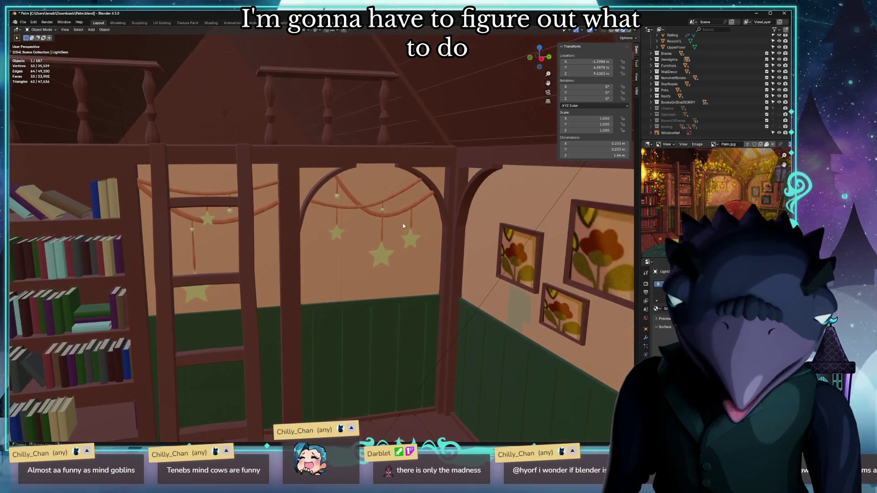
left_click(378, 214)
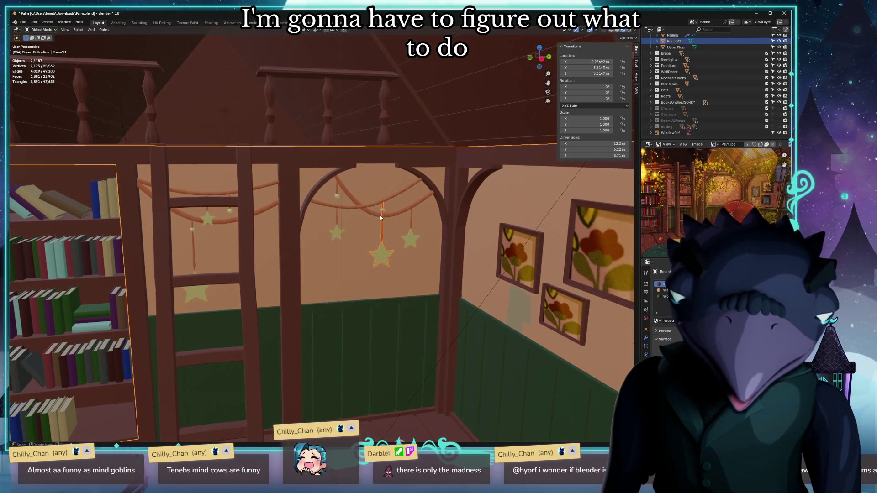
mouse_move(377, 207)
middle_mouse_down()
mouse_move(277, 153)
mouse_move(277, 141)
mouse_move(241, 164)
mouse_move(195, 171)
middle_mouse_up()
left_click(293, 151)
scroll(293, 151, "down", 3)
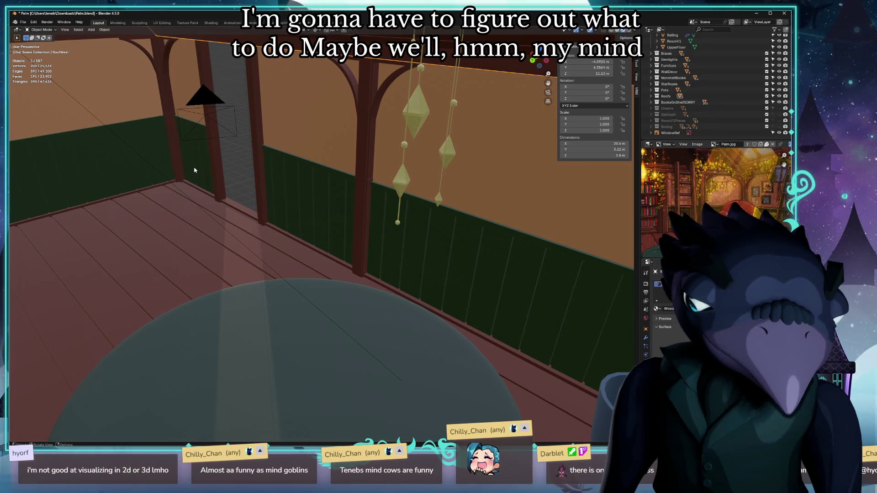
mouse_move(195, 170)
middle_mouse_down()
mouse_move(231, 173)
mouse_move(176, 147)
mouse_move(230, 172)
middle_mouse_up()
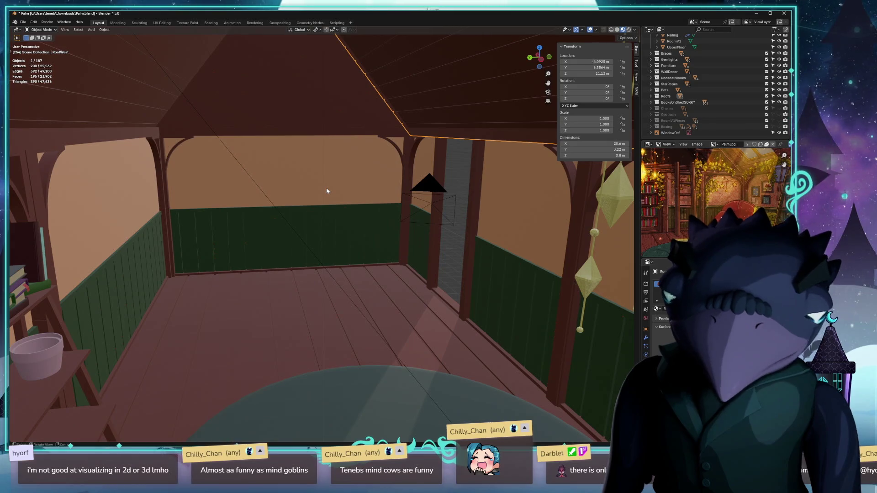
mouse_move(327, 192)
middle_mouse_down()
mouse_move(312, 194)
mouse_move(338, 192)
mouse_move(300, 206)
mouse_move(270, 202)
mouse_move(260, 218)
mouse_move(240, 216)
middle_mouse_up()
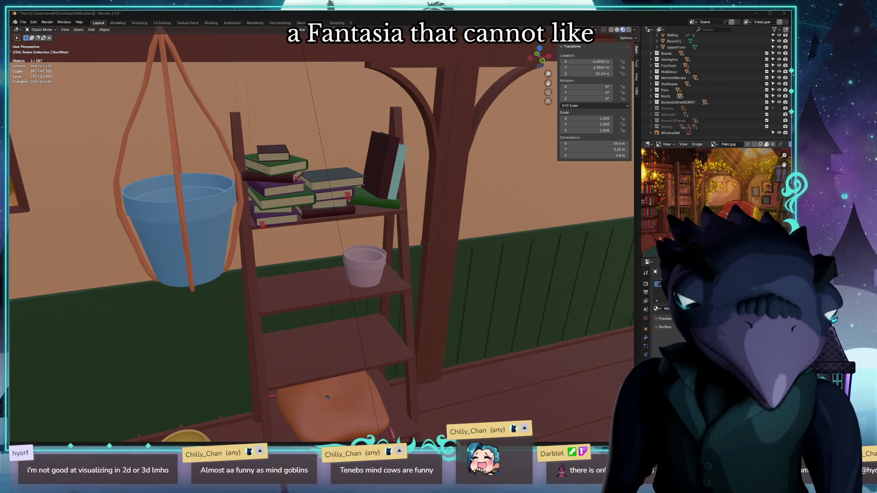
mouse_move(327, 396)
middle_mouse_down()
mouse_move(444, 269)
mouse_move(395, 268)
mouse_move(416, 267)
mouse_move(407, 245)
mouse_move(393, 256)
middle_mouse_up()
scroll(393, 255, "down", 3)
scroll(387, 256, "up", 1)
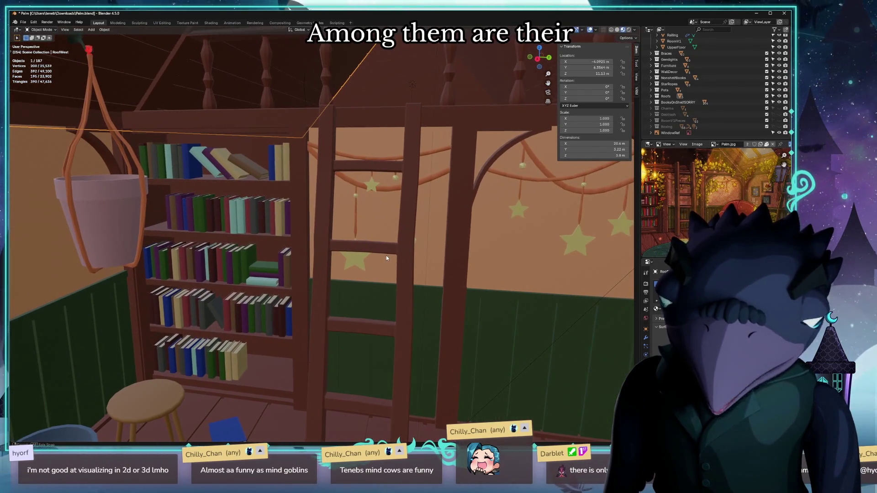
middle_click_drag(266, 249, 341, 236)
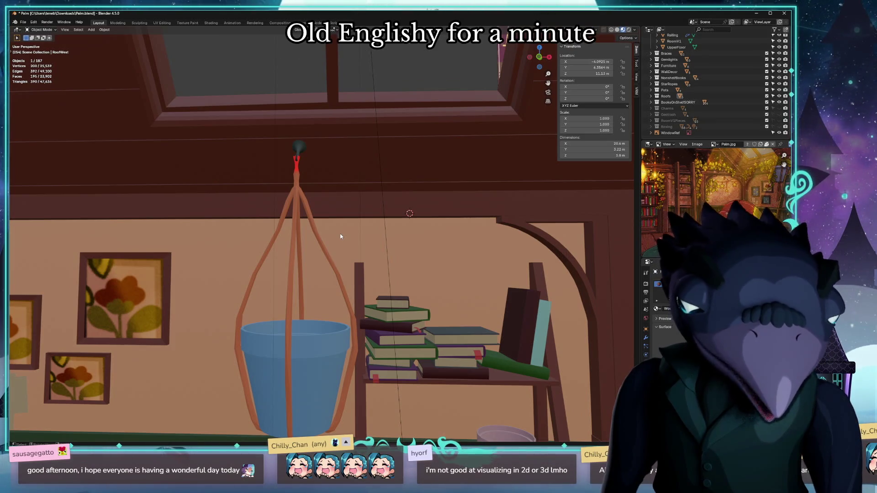
mouse_move(361, 224)
middle_mouse_down()
mouse_move(381, 221)
mouse_move(254, 128)
middle_mouse_up()
left_click(271, 94)
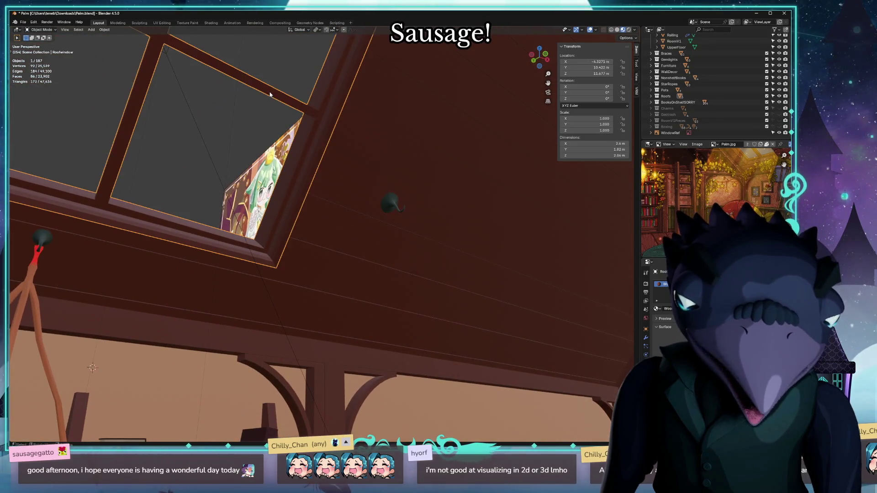
left_click(486, 108)
mouse_move(446, 113)
middle_mouse_down()
mouse_move(493, 127)
mouse_move(446, 113)
mouse_move(354, 114)
middle_mouse_up()
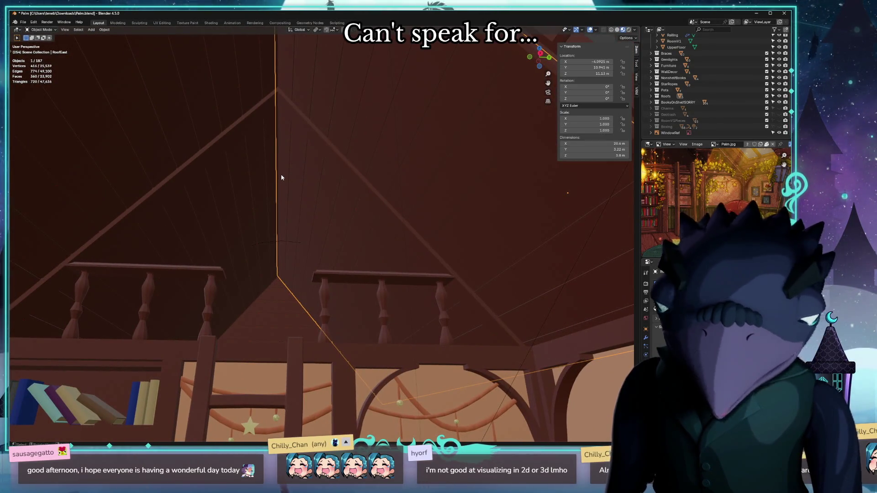
mouse_move(286, 173)
middle_mouse_down()
mouse_move(286, 190)
mouse_move(270, 196)
mouse_move(339, 215)
mouse_move(345, 254)
mouse_move(411, 248)
middle_mouse_up()
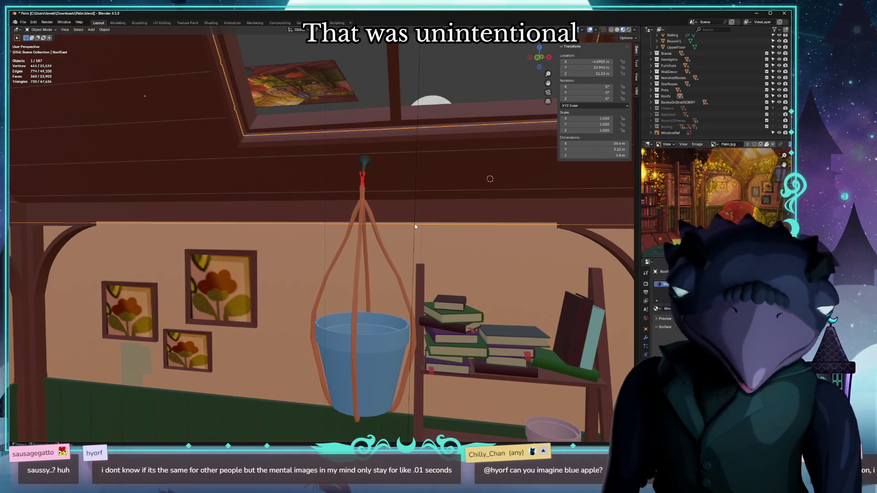
scroll(384, 181, "up", 2)
scroll(355, 140, "up", 1)
scroll(355, 140, "up", 1)
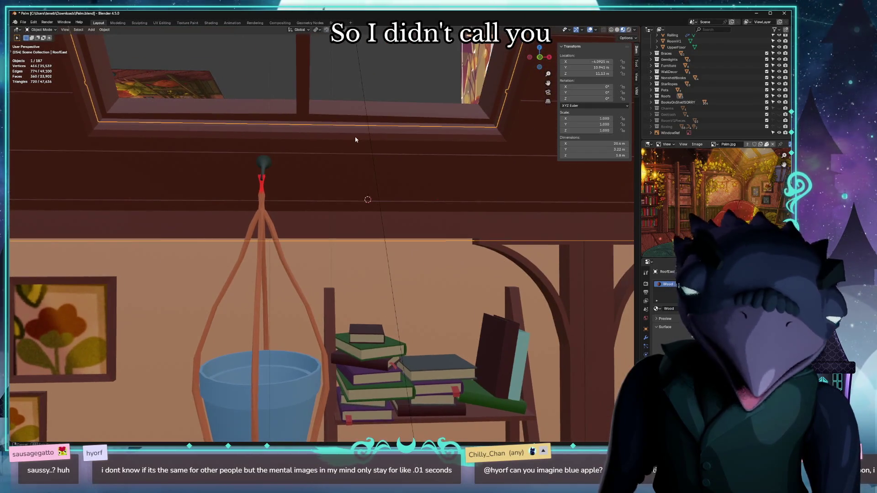
mouse_move(355, 137)
middle_mouse_down()
mouse_move(326, 135)
mouse_move(384, 158)
mouse_move(360, 141)
mouse_move(405, 127)
middle_mouse_up()
left_click(197, 145)
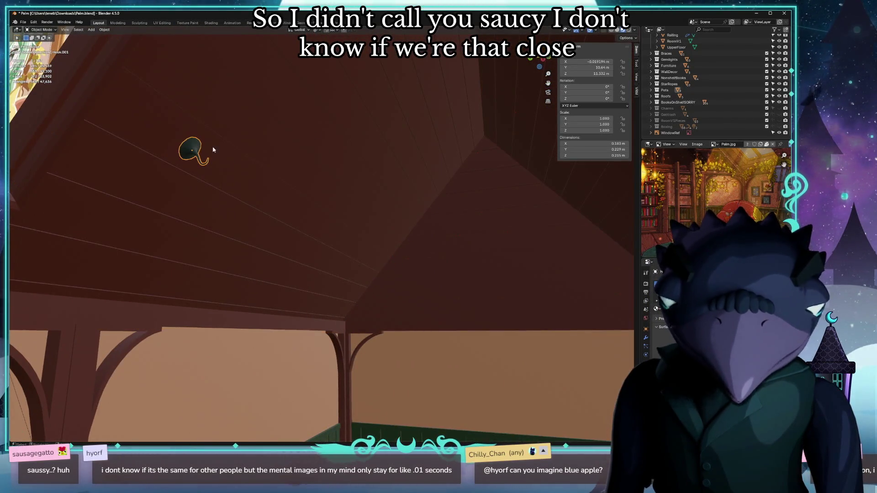
Clear Hook.001's location to the world origin, then start and immediately cancel a glTF 2.0 export.
mouse_move(246, 151)
middle_mouse_down()
mouse_move(213, 183)
mouse_move(112, 181)
mouse_move(260, 166)
middle_mouse_up()
scroll(112, 178, "up", 3)
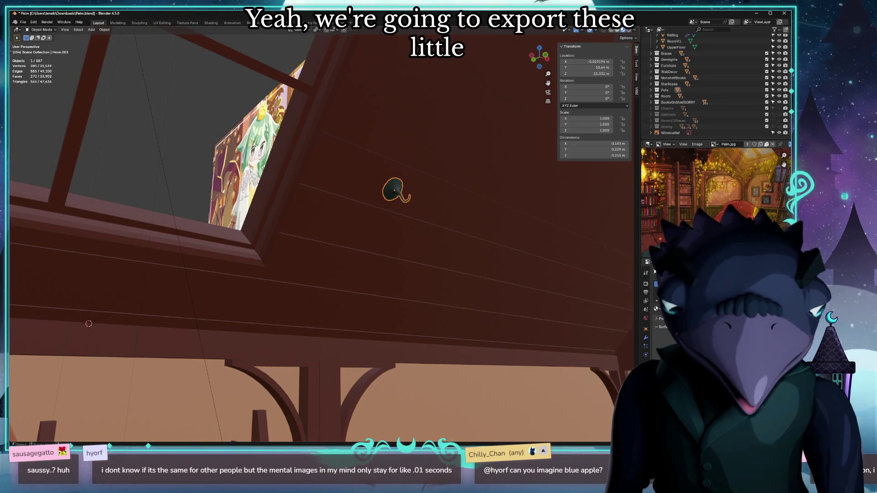
key("alt+g")
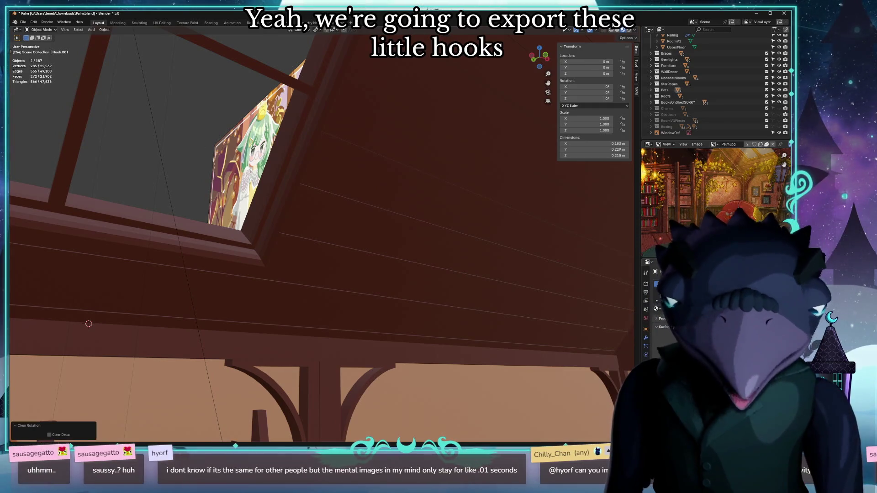
left_click(24, 22)
mouse_move(33, 114)
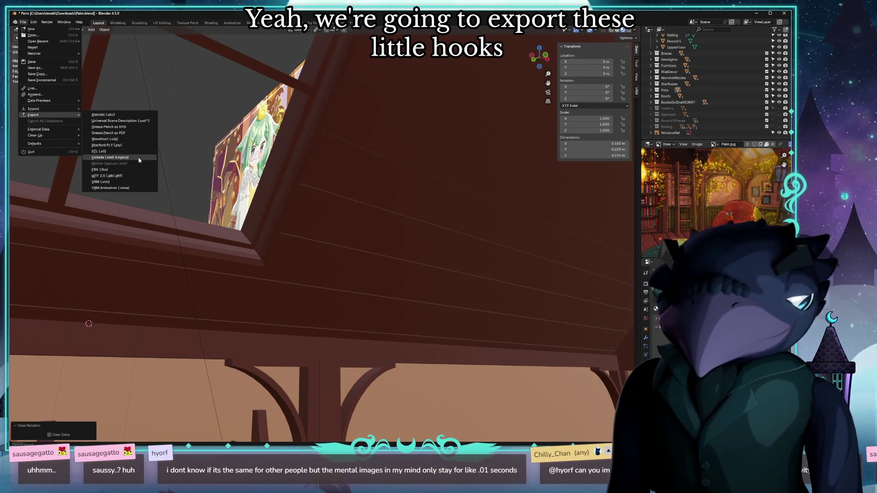
left_click(117, 176)
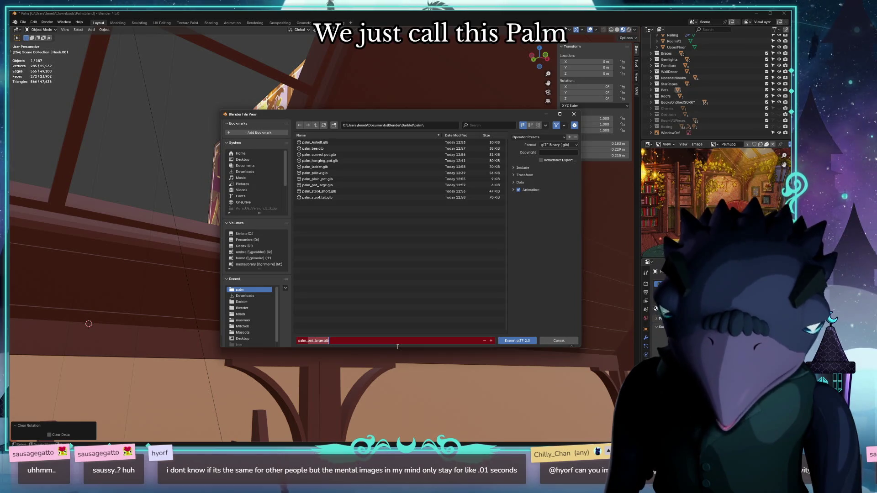
key("Return")
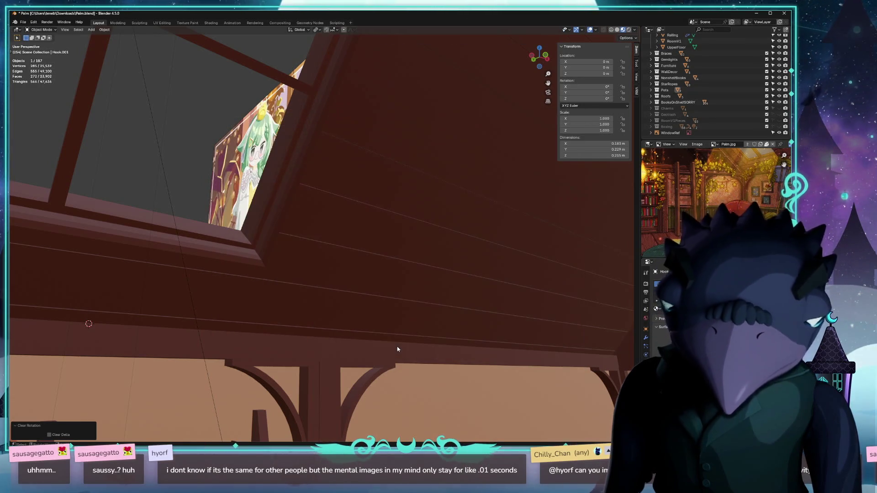
middle_click_drag(422, 348, 433, 362)
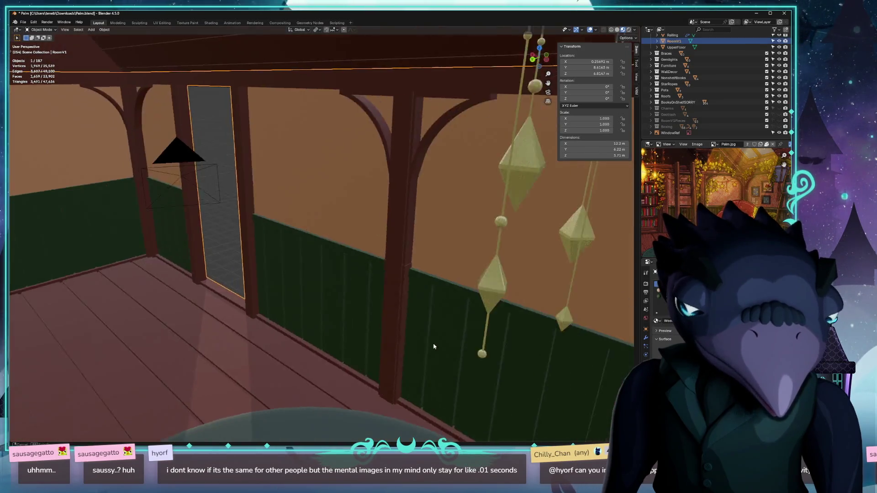
left_click(528, 335)
mouse_move(527, 335)
middle_mouse_down()
mouse_move(542, 334)
mouse_move(500, 321)
middle_mouse_up()
mouse_move(483, 194)
middle_mouse_down()
mouse_move(496, 262)
mouse_move(490, 405)
middle_mouse_up()
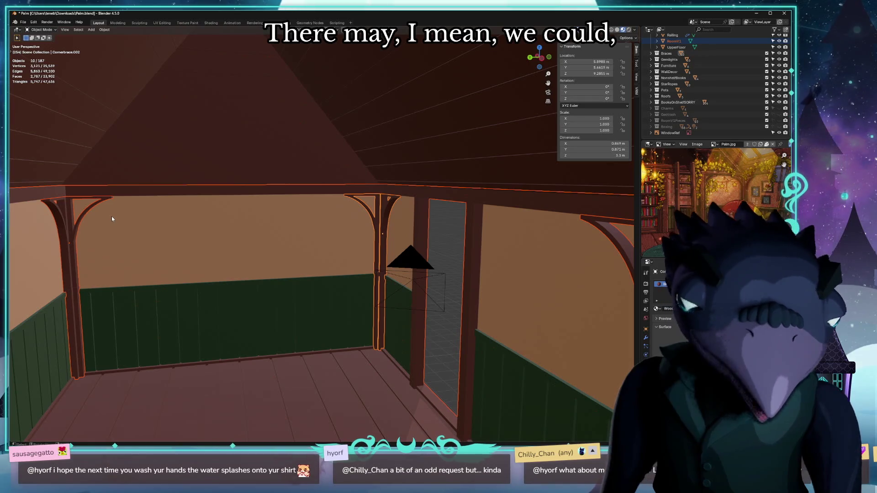
middle_click_drag(237, 215, 190, 212)
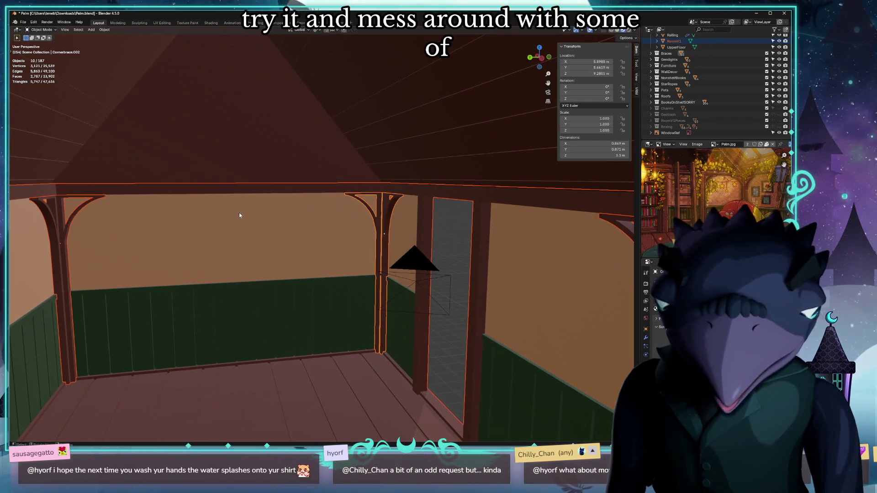
scroll(190, 212, "down", 5)
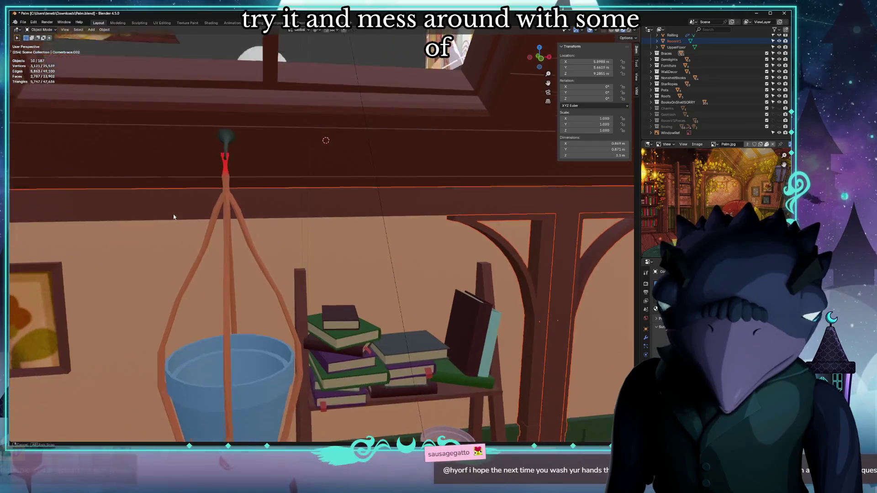
mouse_move(173, 217)
middle_mouse_down()
mouse_move(366, 324)
mouse_move(390, 269)
middle_mouse_up()
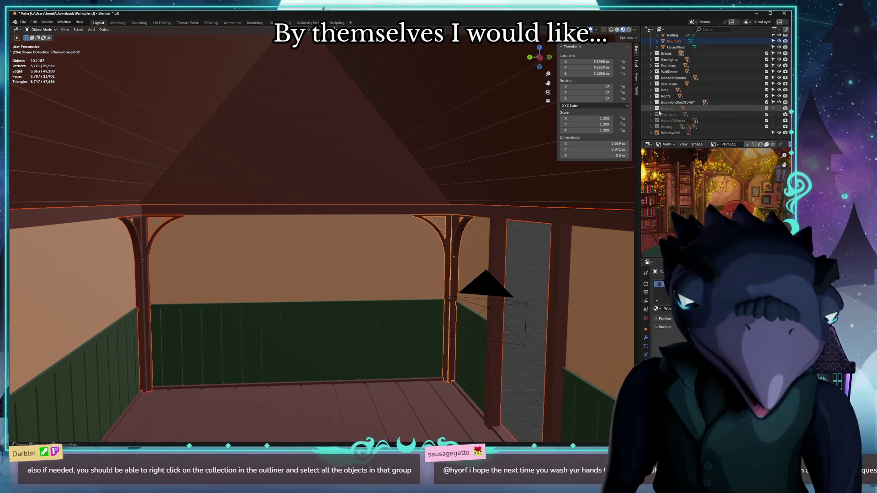
scroll(659, 113, "up", 4)
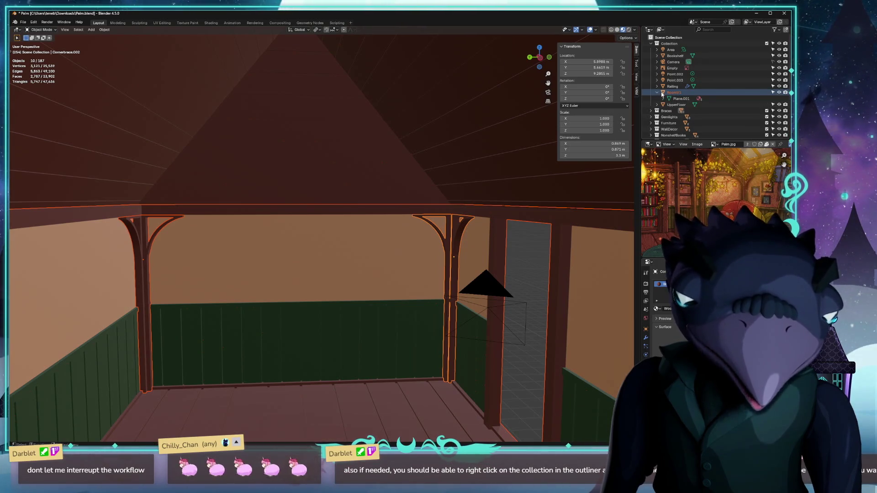
Select the RoomV1 wall, post, brace and the rest of the ten room structure pieces.
left_click(662, 92)
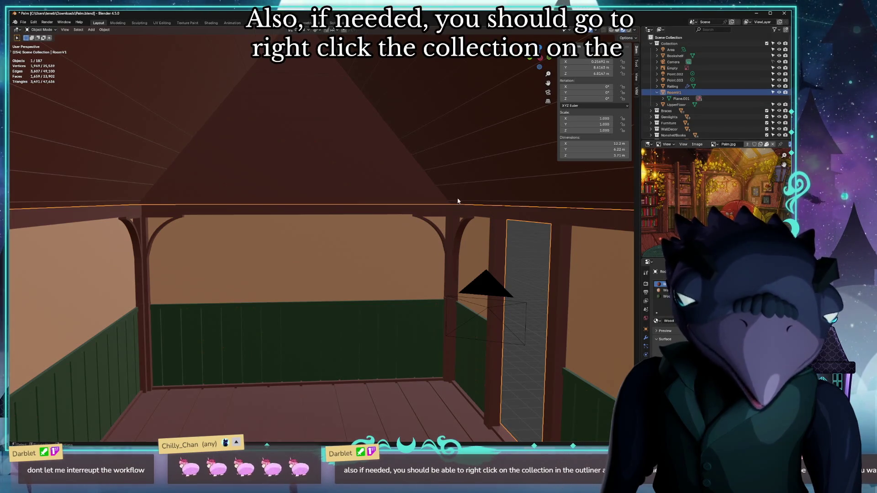
left_click(424, 222)
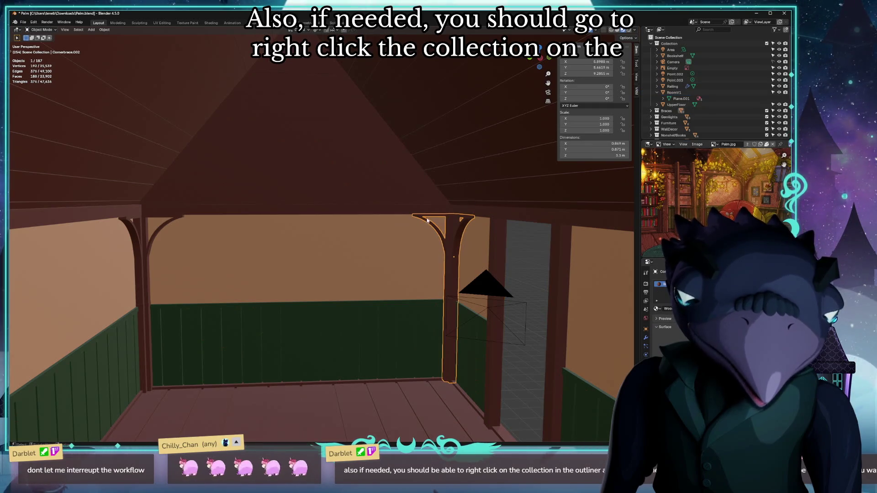
scroll(677, 87, "down", 4)
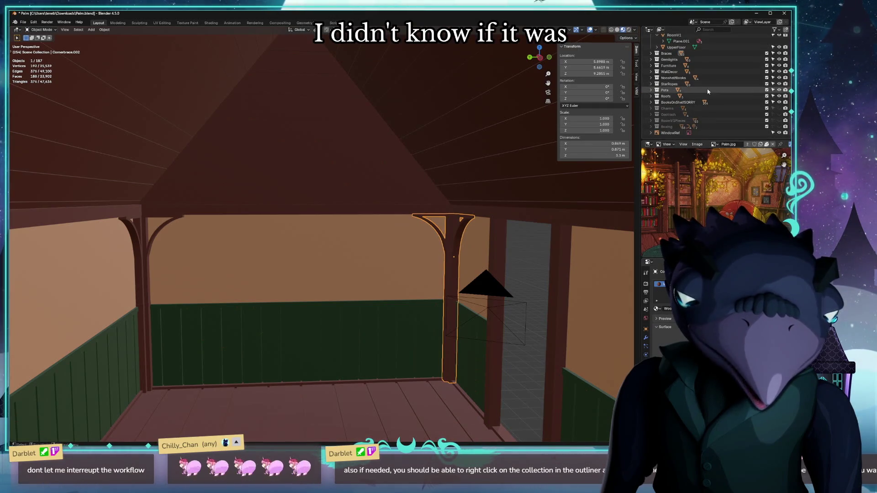
scroll(708, 91, "up", 3)
left_click(470, 219)
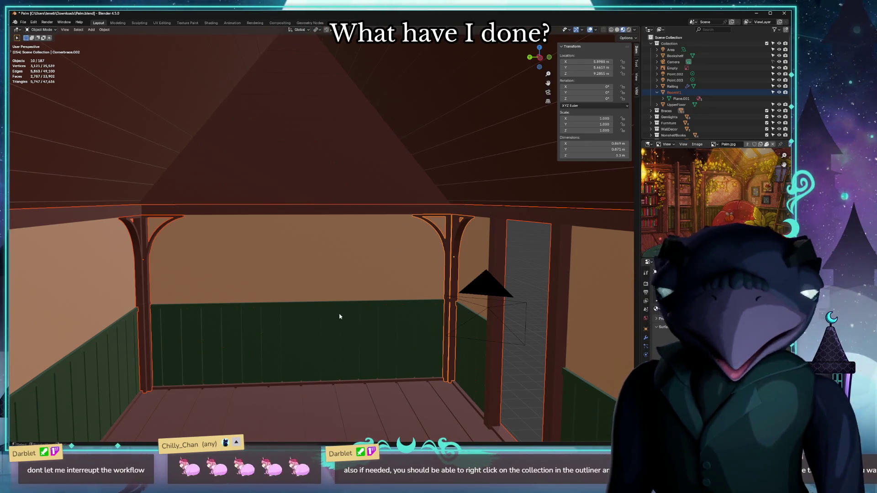
Inspect the selected room pieces around the railing and ceiling, then clear their location to the world origin.
middle_click_drag(339, 317, 222, 267)
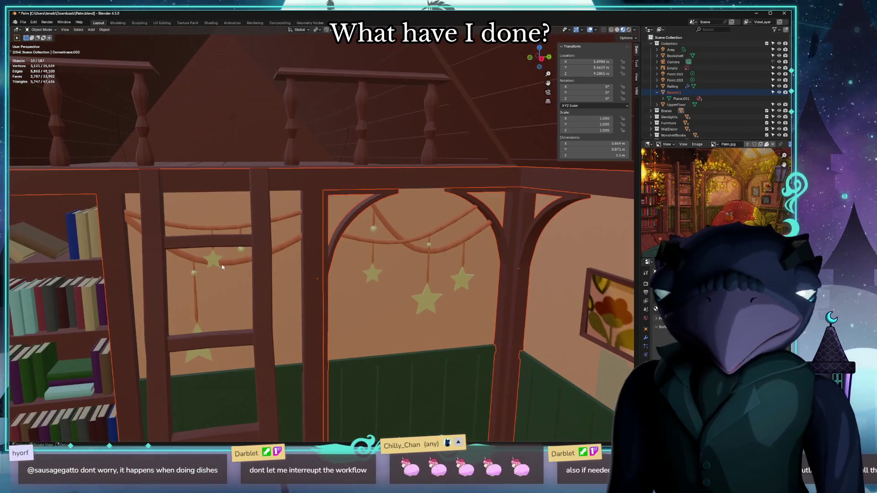
scroll(222, 267, "down", 3)
scroll(237, 268, "up", 2)
middle_click_drag(267, 275, 243, 272)
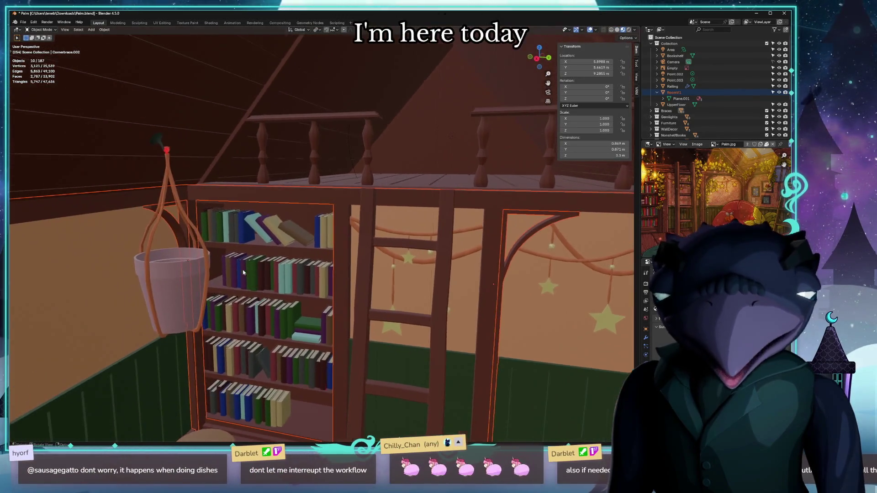
middle_click_drag(231, 236, 376, 230)
mouse_move(481, 279)
middle_mouse_down()
mouse_move(440, 303)
mouse_move(441, 256)
mouse_move(445, 270)
mouse_move(407, 263)
mouse_move(390, 247)
mouse_move(334, 119)
middle_mouse_up()
mouse_move(364, 153)
middle_mouse_down()
mouse_move(431, 178)
mouse_move(531, 176)
middle_mouse_up()
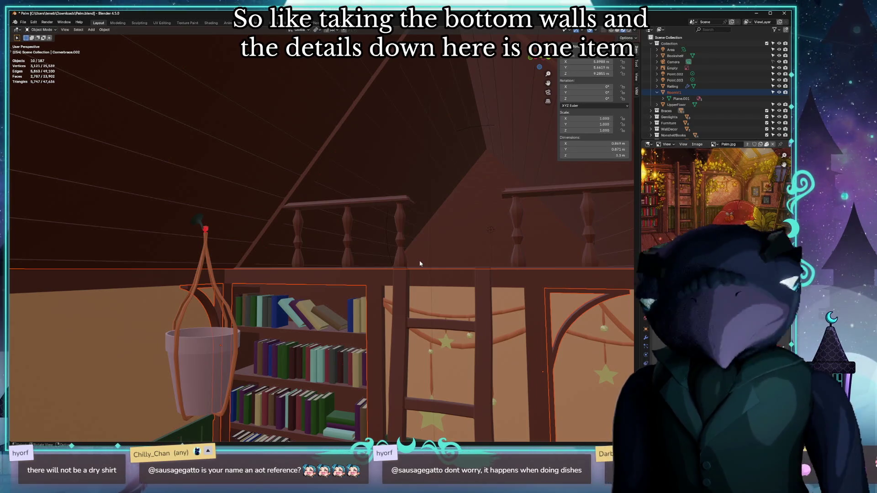
mouse_move(349, 294)
middle_mouse_down()
mouse_move(75, 300)
mouse_move(233, 286)
middle_mouse_up()
key("alt+g")
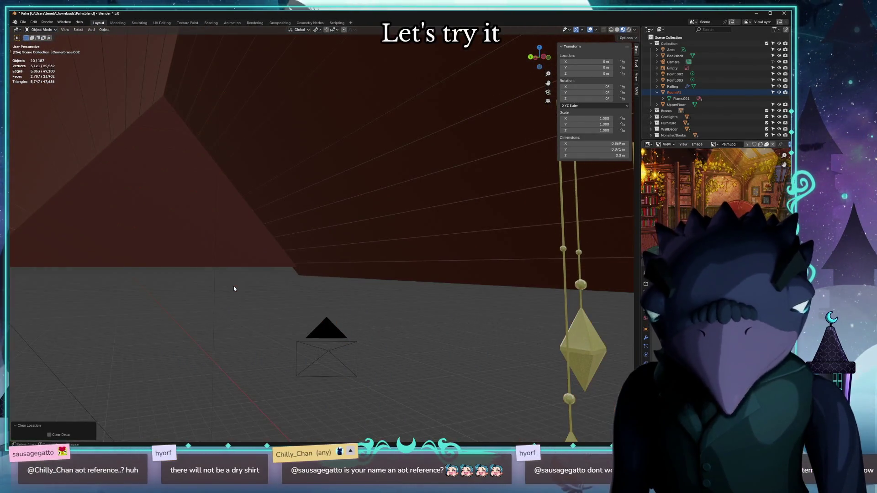
Export the room walls as glTF 2.0 with the file name palm_walls.glb.
left_click(23, 22)
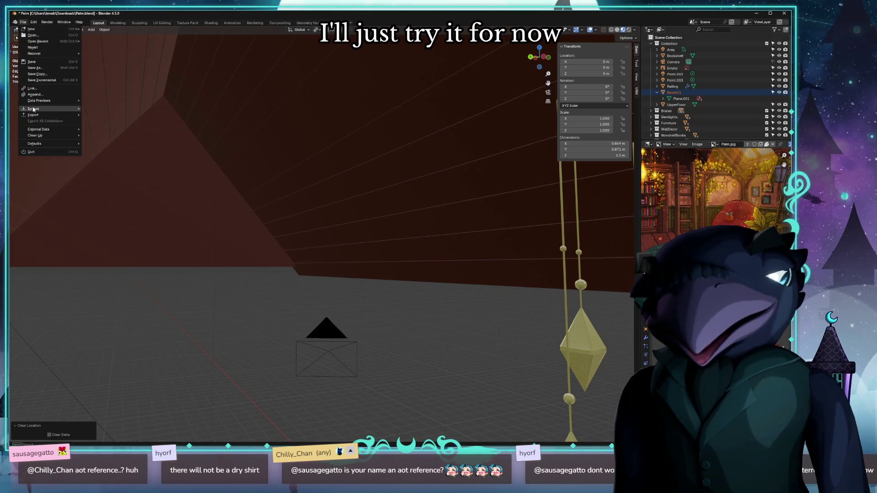
mouse_move(34, 115)
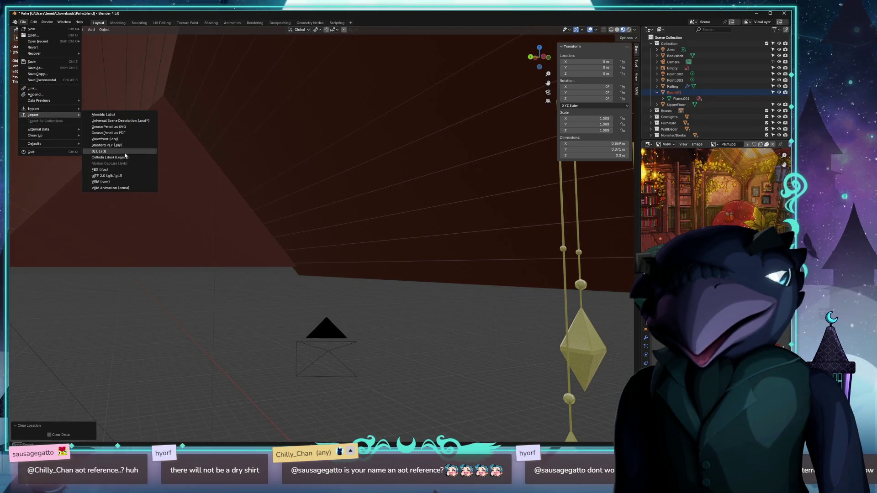
left_click(120, 176)
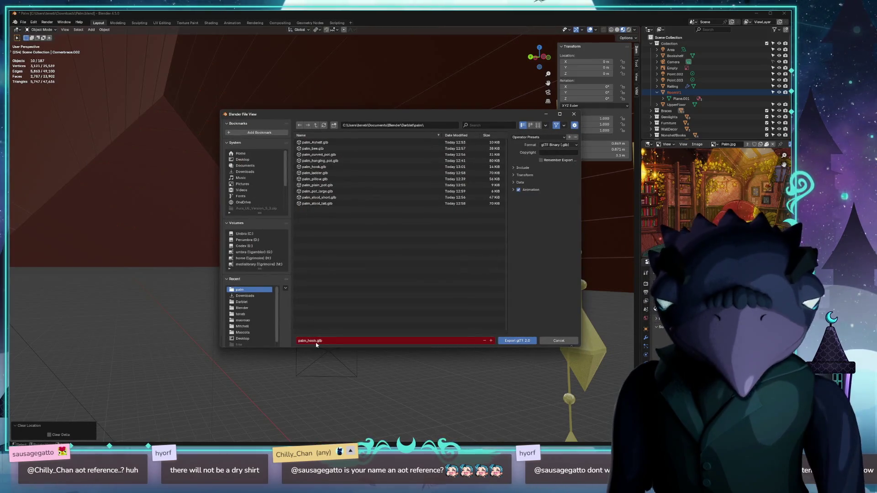
left_click(317, 340)
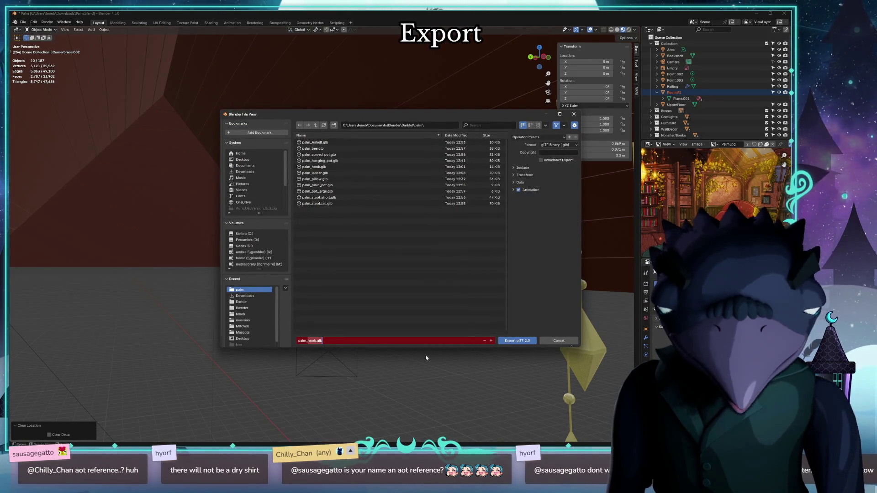
type("walls")
key("Return")
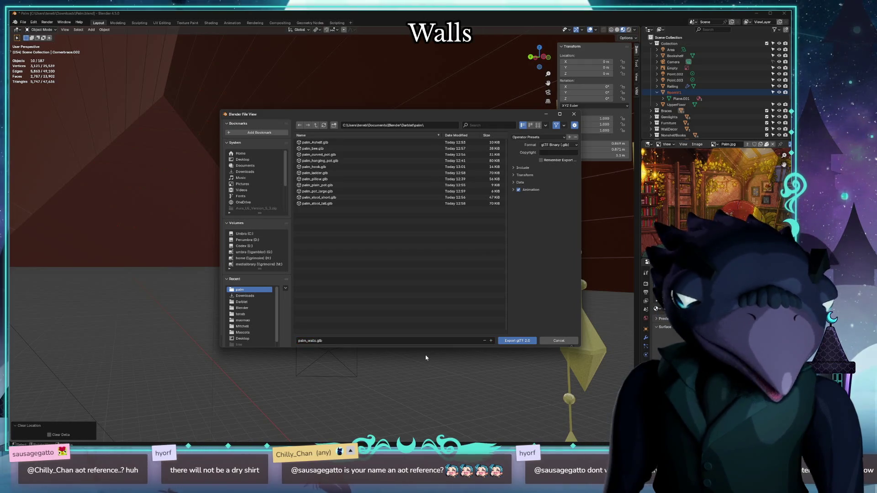
left_click(510, 341)
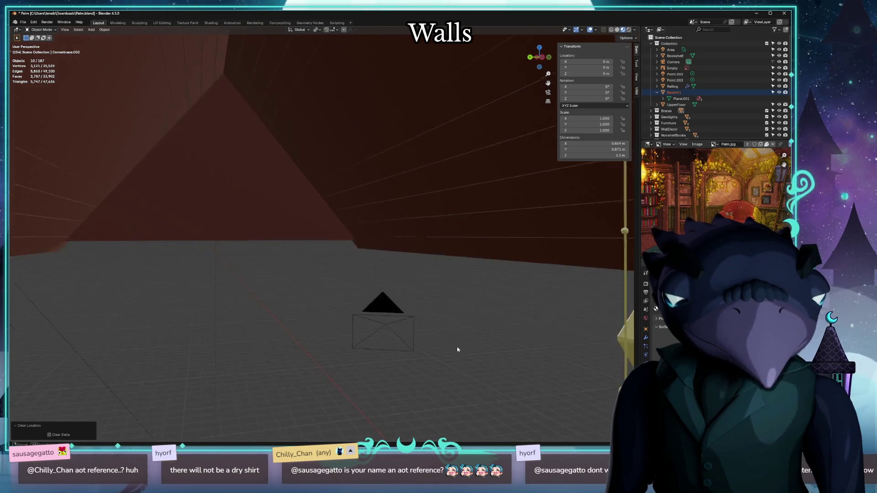
Return the walls to their original place and unhide the other room props.
middle_click_drag(463, 343, 417, 330)
key("alt+h")
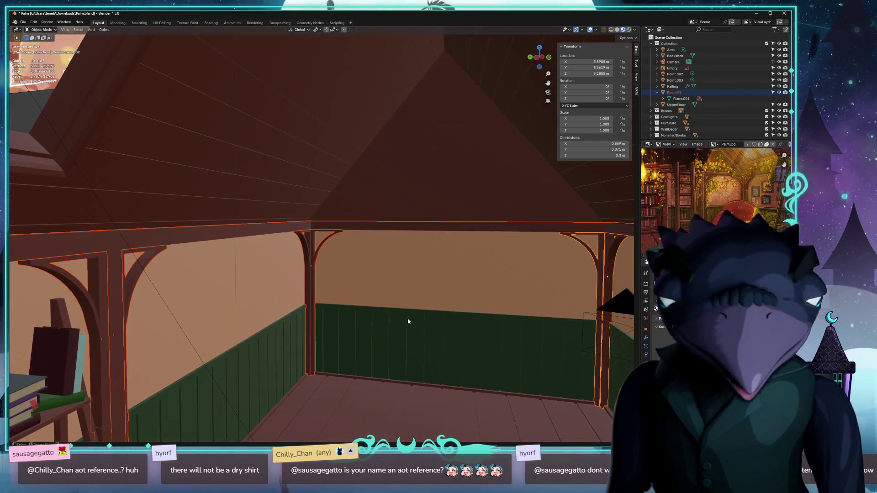
key("KP_Divide")
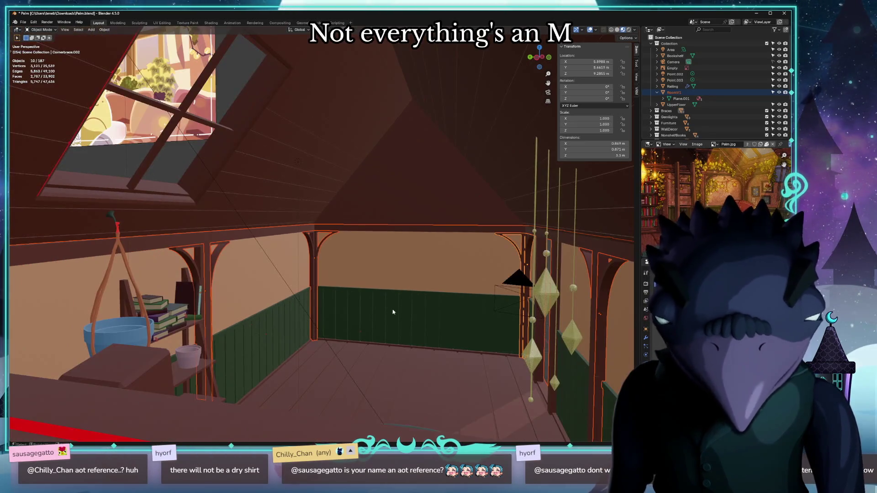
scroll(391, 307, "up", 5)
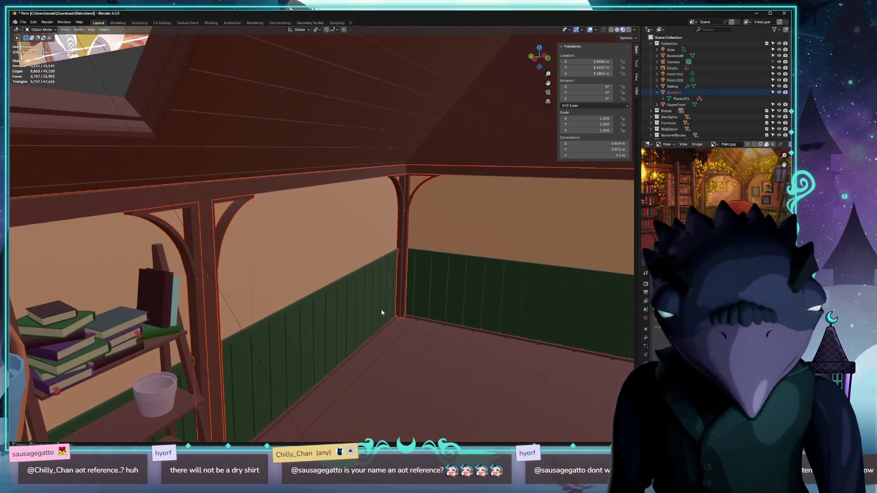
middle_click_drag(356, 309, 336, 311)
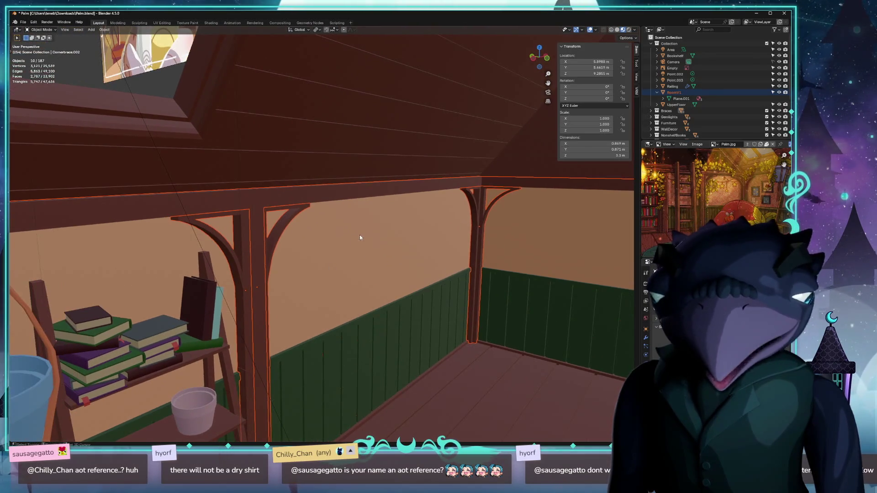
scroll(360, 238, "down", 4)
middle_click_drag(421, 279, 372, 245)
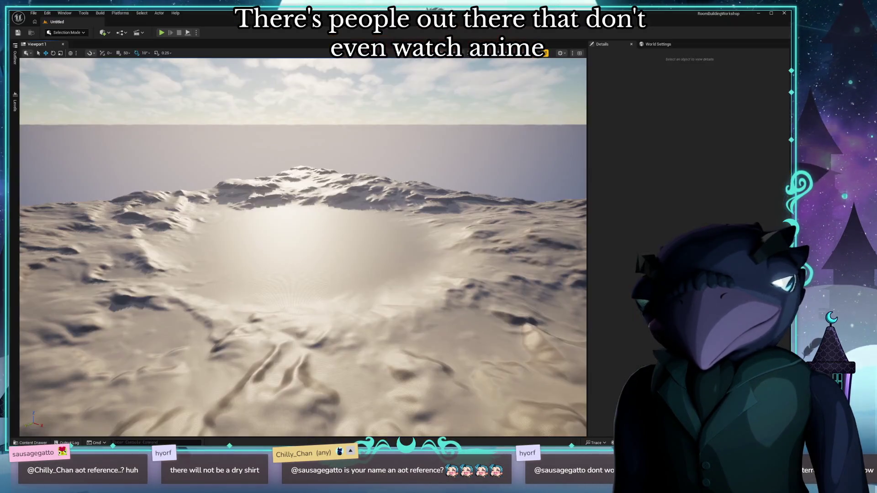
Browse to the DarbletProductions folder with its shouxxie subfolders expanded and bring up the add-content options.
left_click(30, 443)
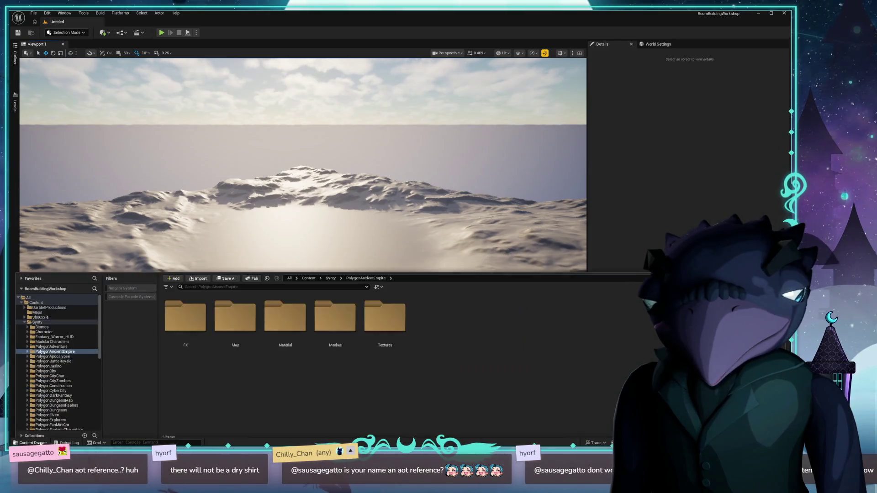
left_click(24, 320)
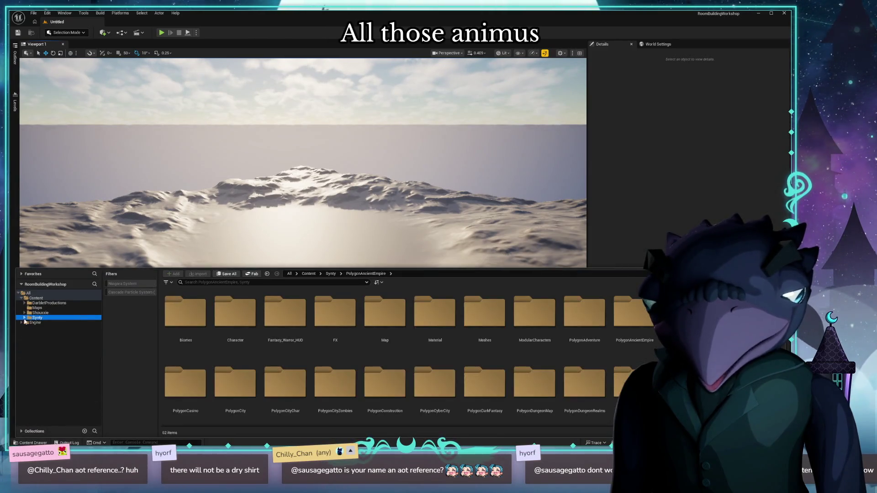
left_click(42, 303)
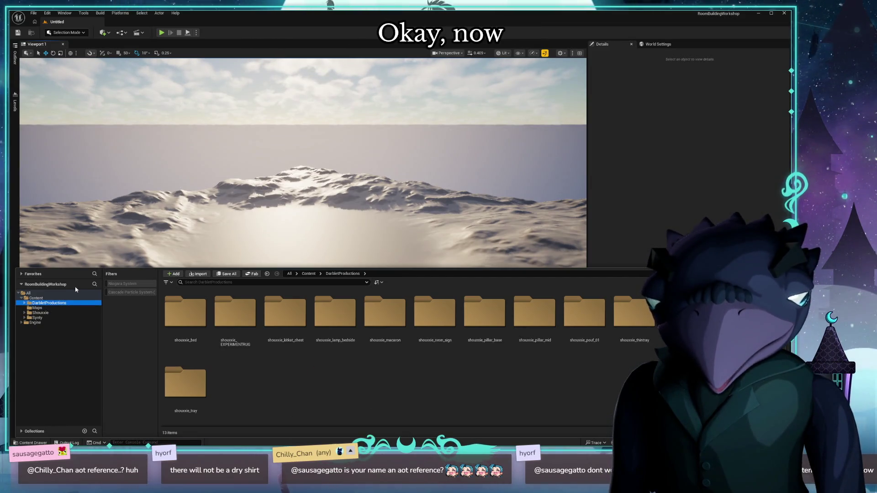
left_click(25, 302)
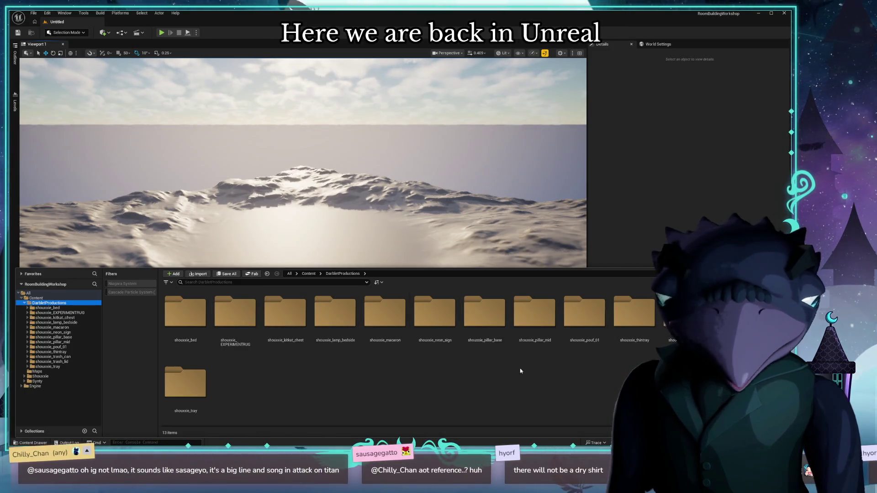
right_click(448, 405)
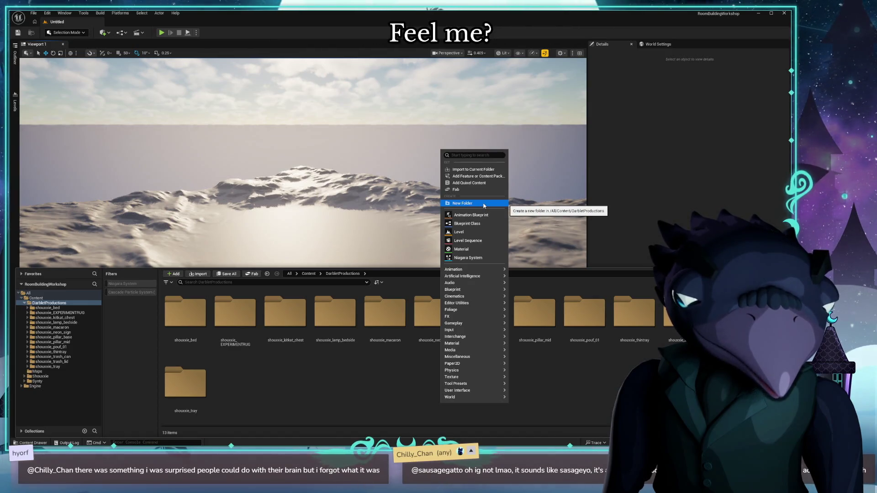
Create a folder named shouxxie and move the thirteen other shouxxie prop folders into it.
left_click(484, 205)
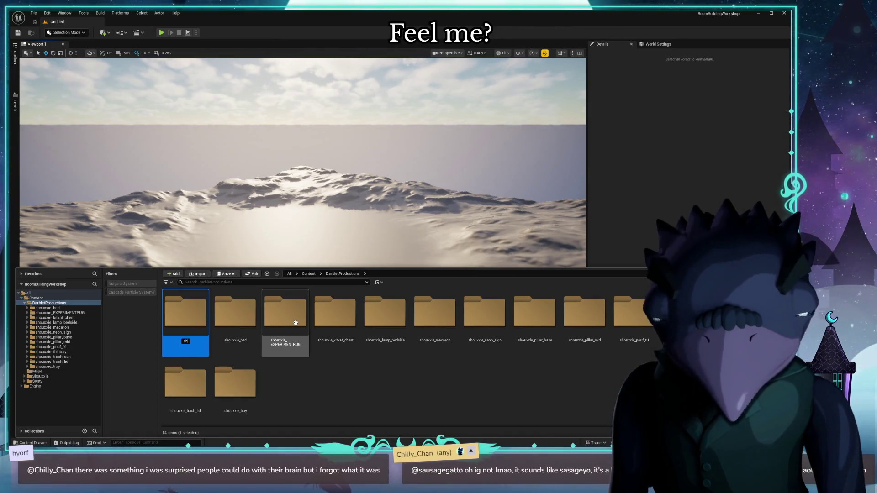
type("ouxxie")
key("Return")
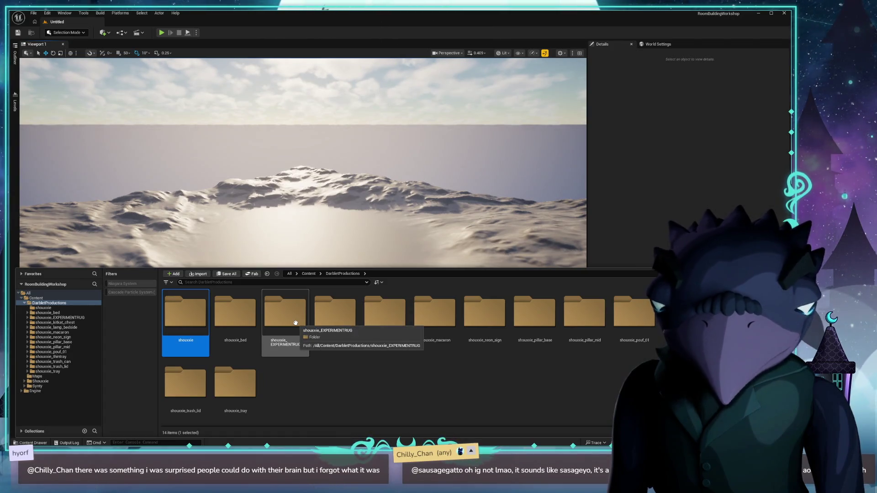
left_click(235, 315)
left_click(235, 384, "shift")
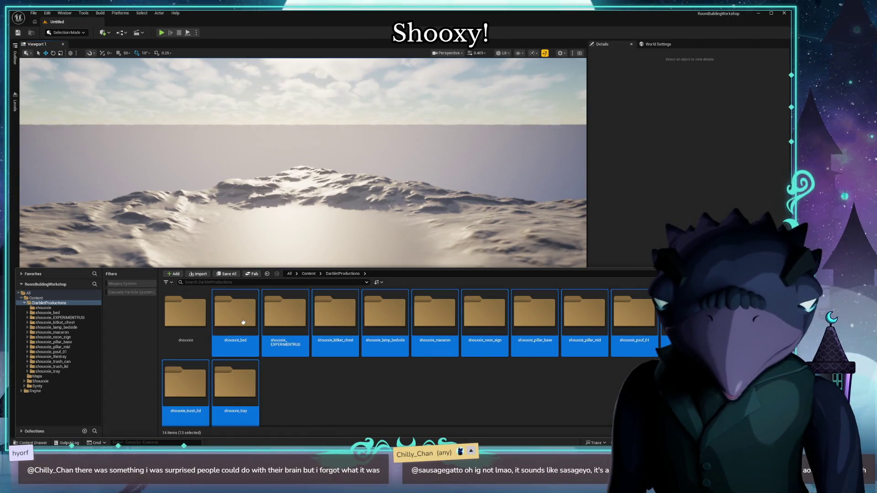
left_click_drag(243, 322, 187, 320)
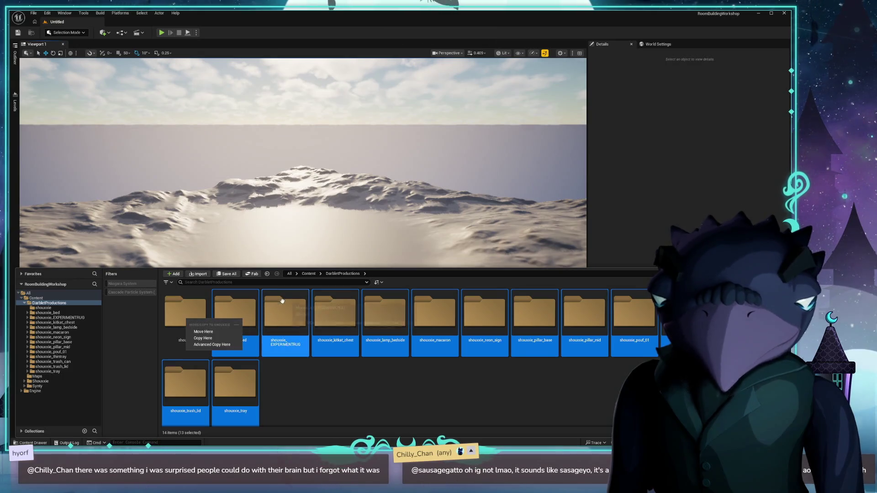
left_click(203, 338)
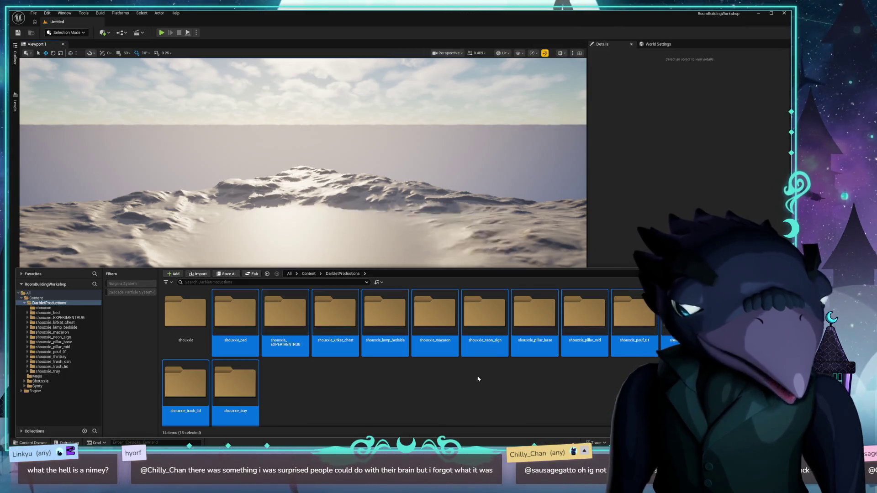
Check the shouxxie_bed and shouxxie folders after the move.
left_click(295, 402)
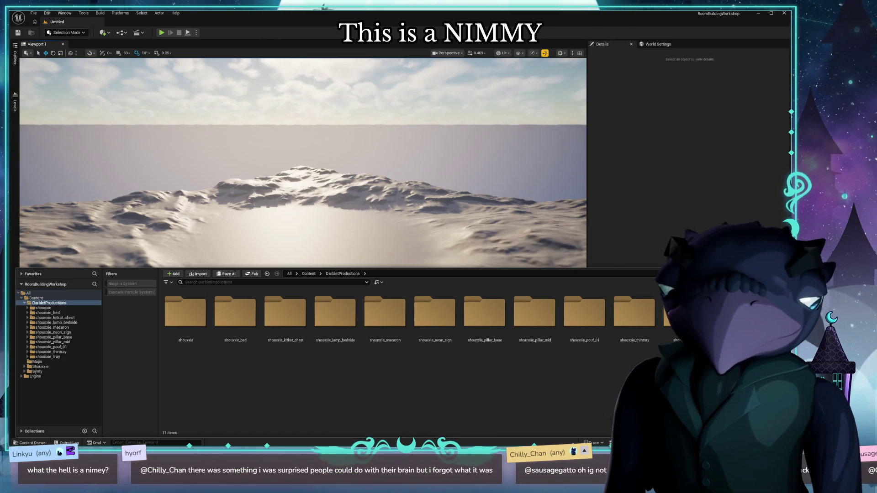
left_click(44, 308)
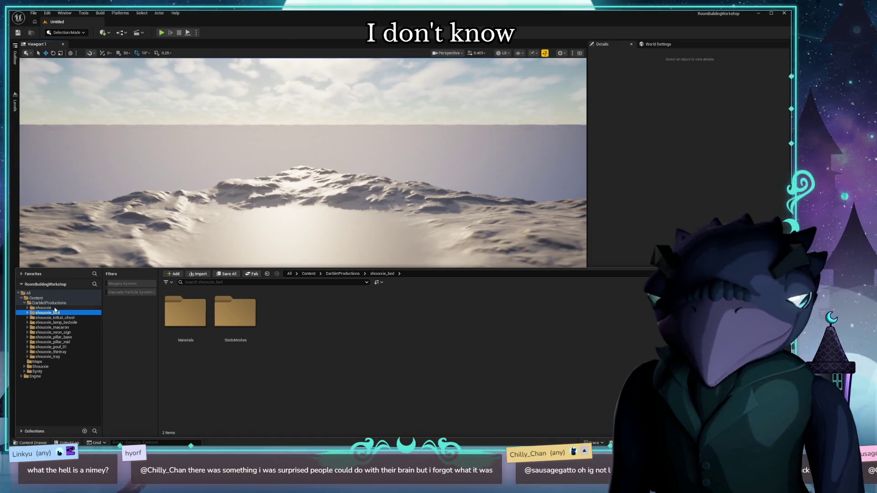
left_click(49, 304)
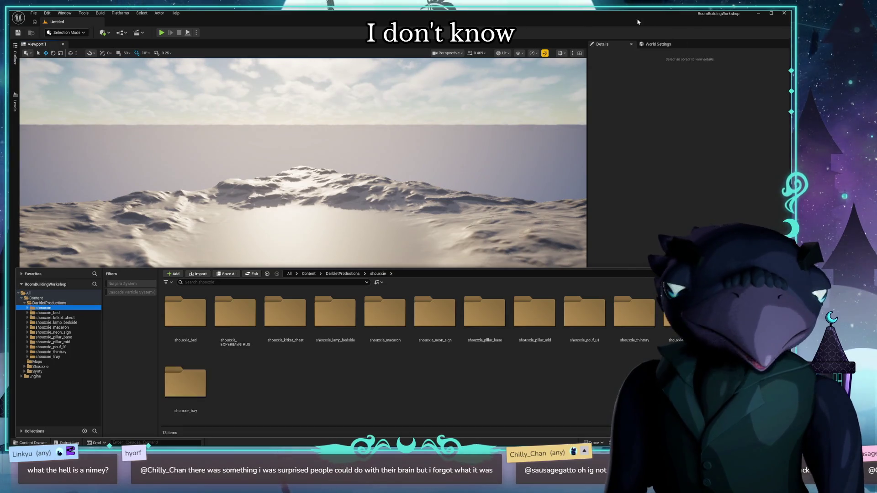
Close the editor saving content, skipping the M_Default material that fails to save, and switch to Blender.
left_click(784, 14)
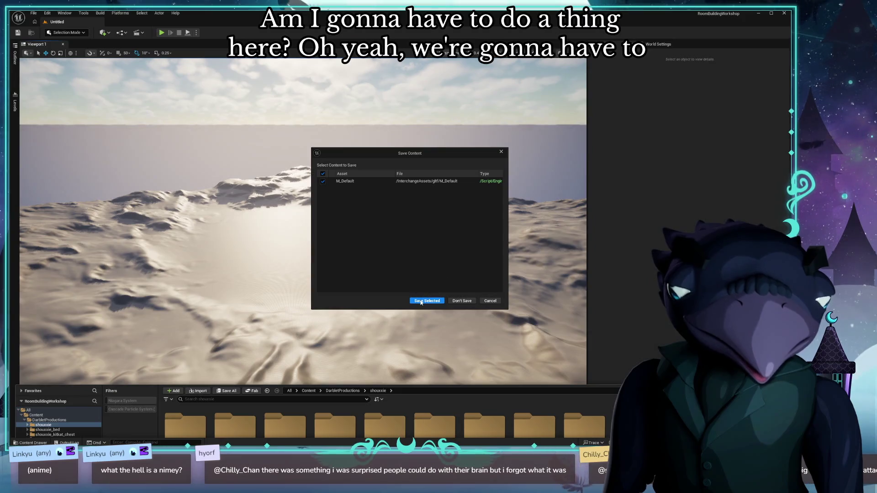
left_click(420, 301)
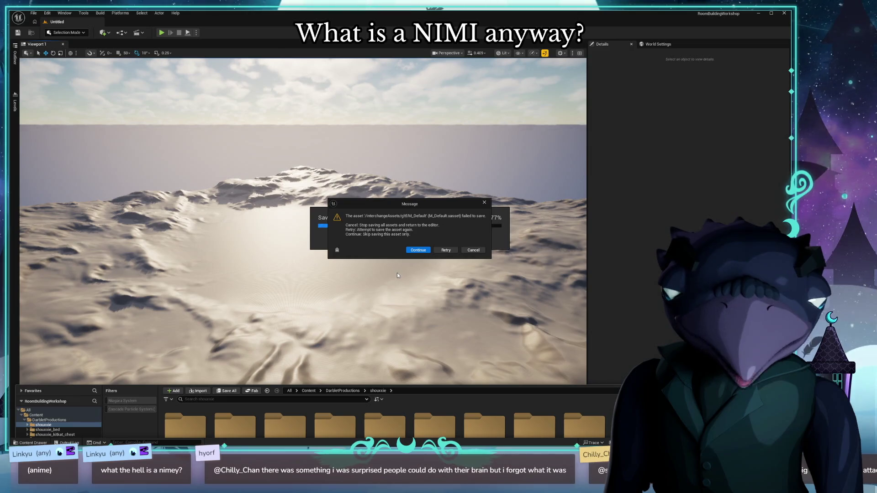
left_click(418, 251)
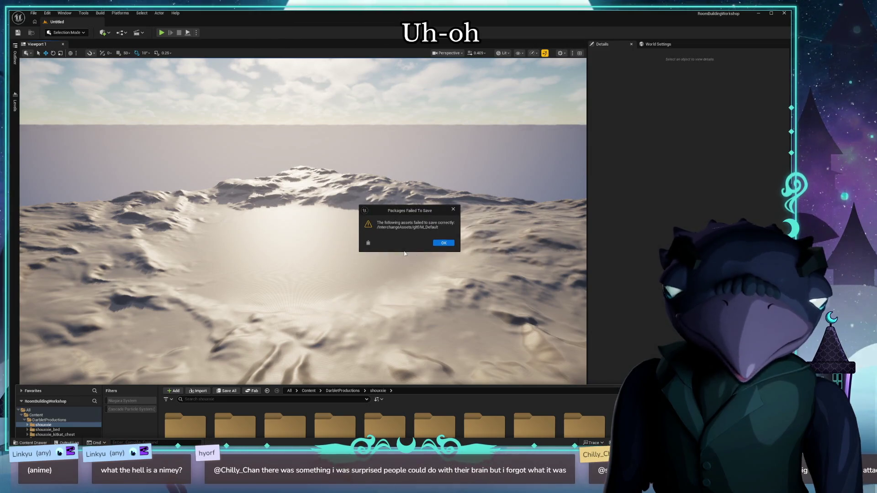
left_click(442, 243)
key("alt+Tab")
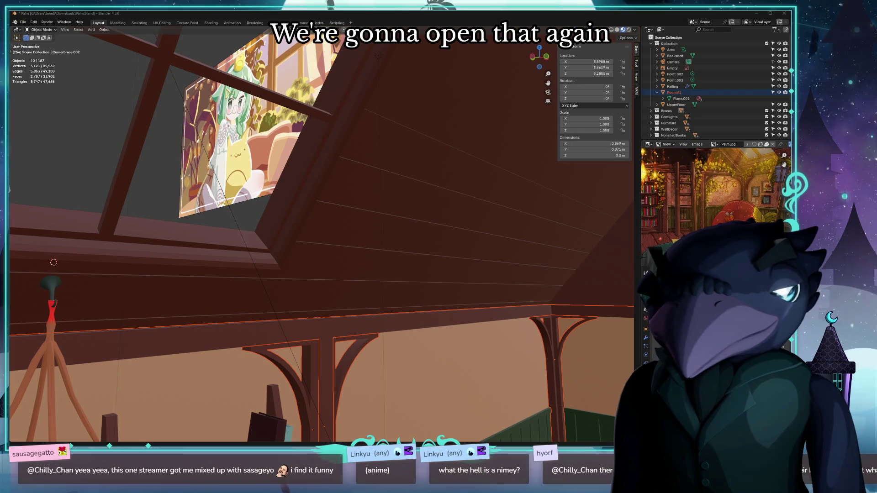
Reopen RoomBuildingWorkshop.uproject from Directory Opus and dismiss the Message Log.
key("alt+Tab")
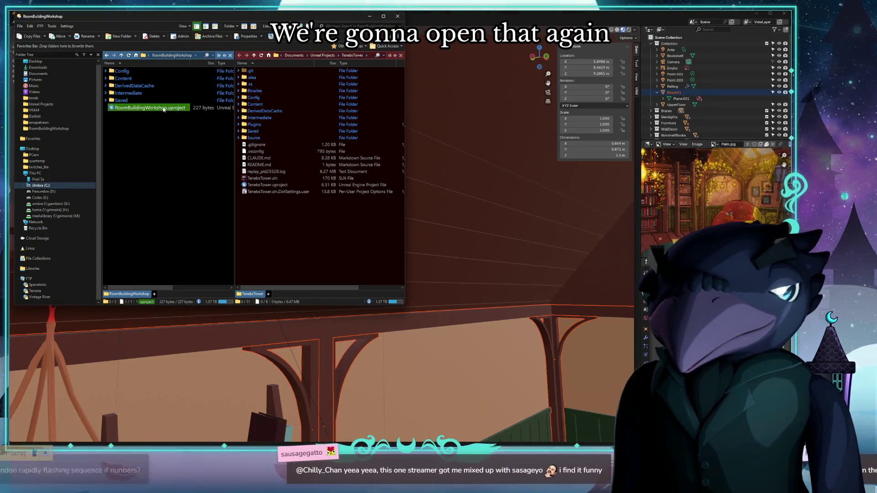
double_click(164, 109)
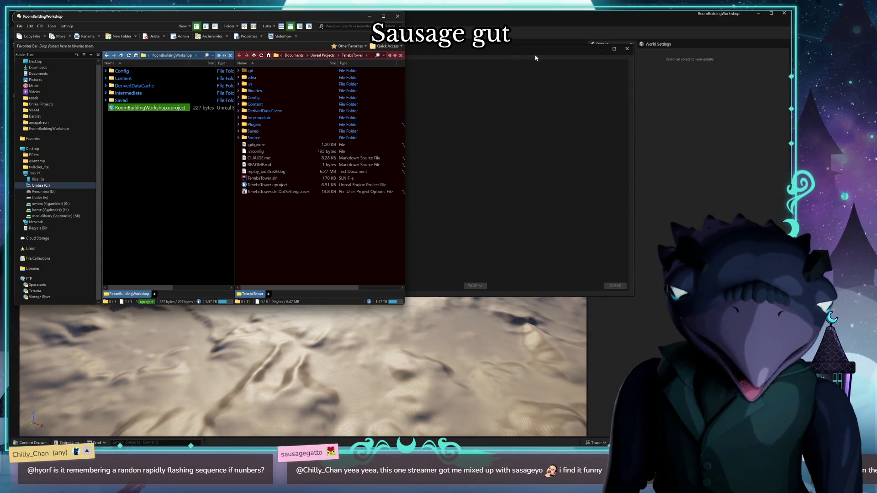
left_click(681, 74)
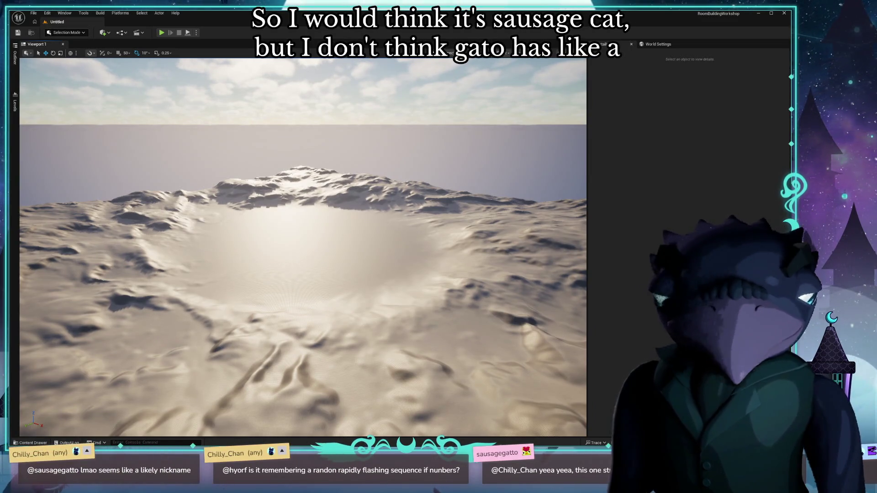
Verify shouxxie_tray's Materials folder still holds its Ceramic material, then return to DarbletProductions.
left_click(41, 442)
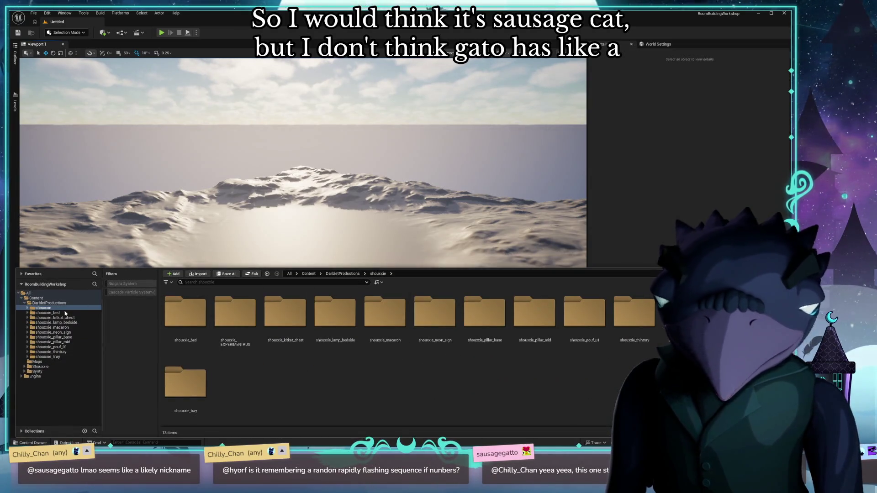
left_click(50, 308)
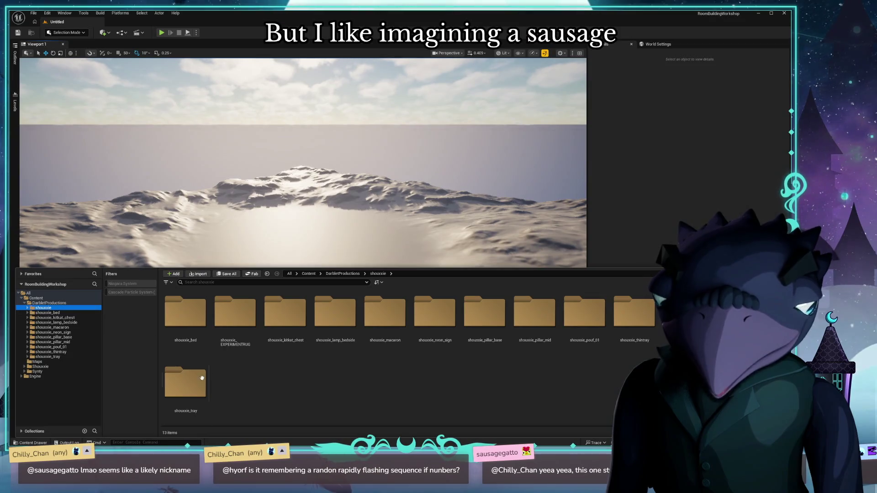
double_click(185, 382)
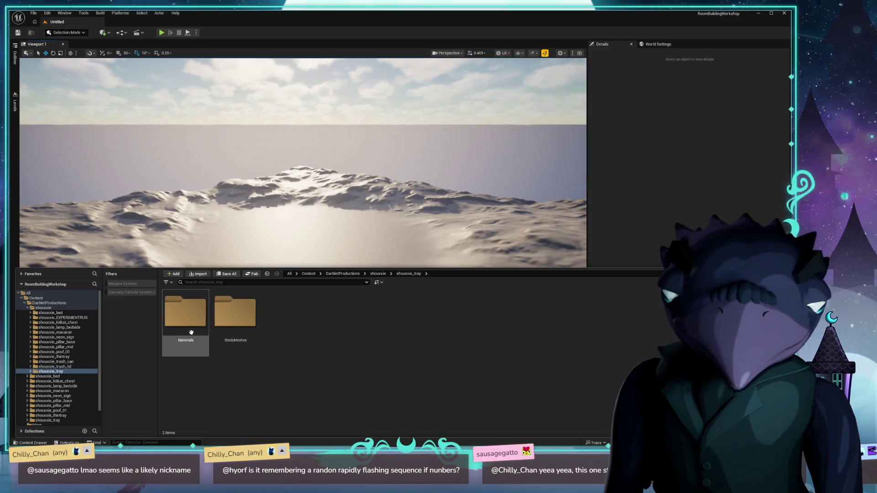
double_click(185, 313)
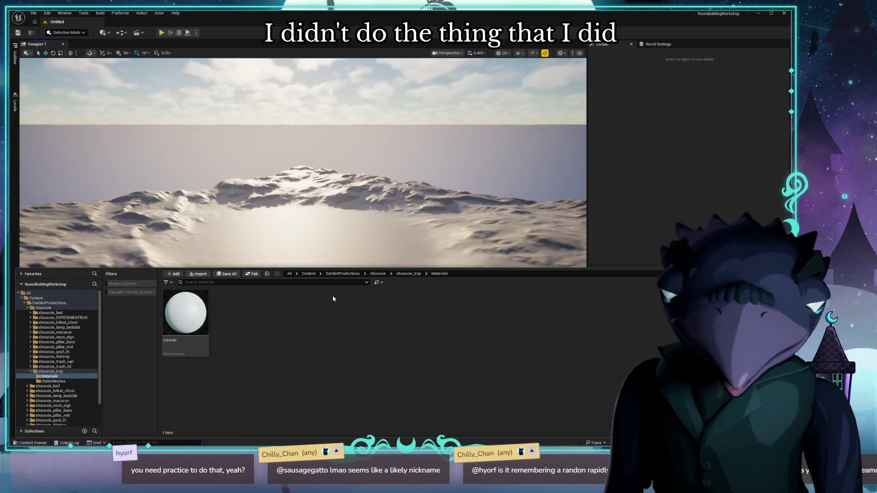
left_click(343, 274)
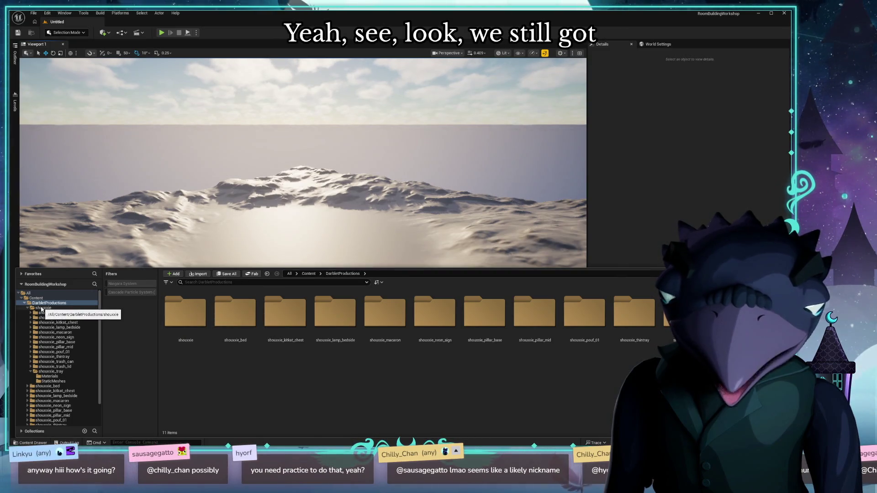
Update redirector references in DarbletProductions and delete the unreferenced redirectors.
right_click(52, 304)
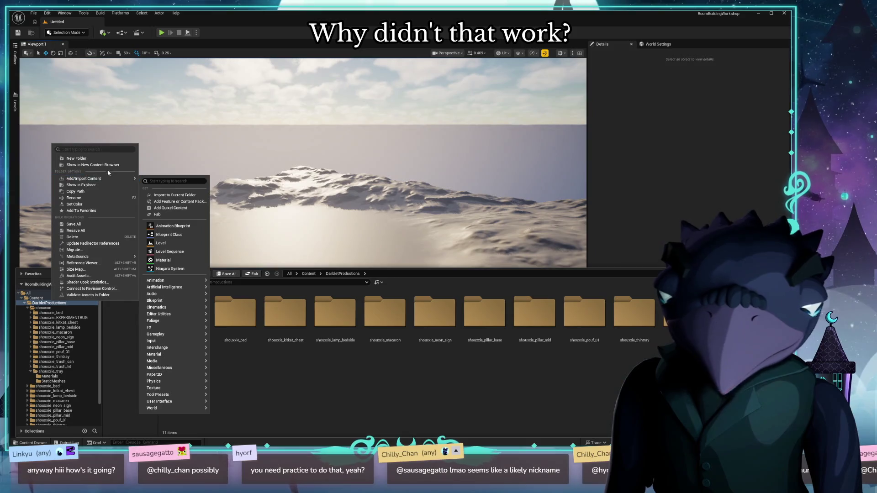
left_click(107, 245)
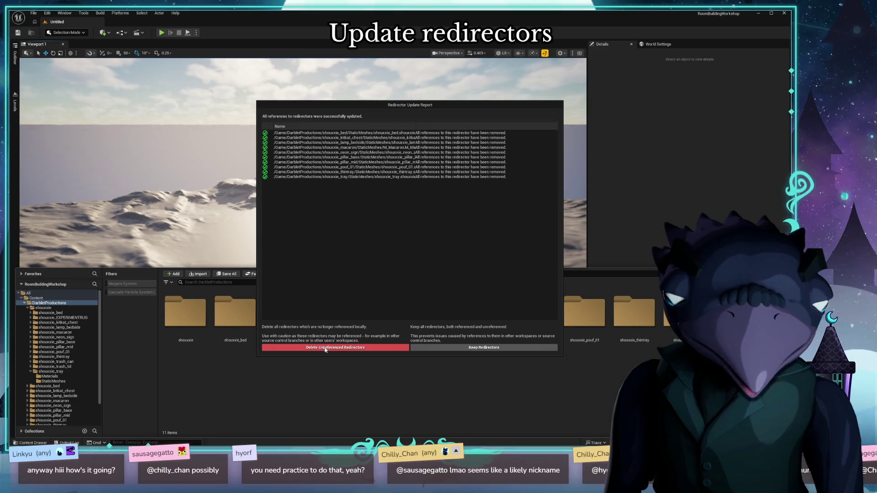
left_click(323, 348)
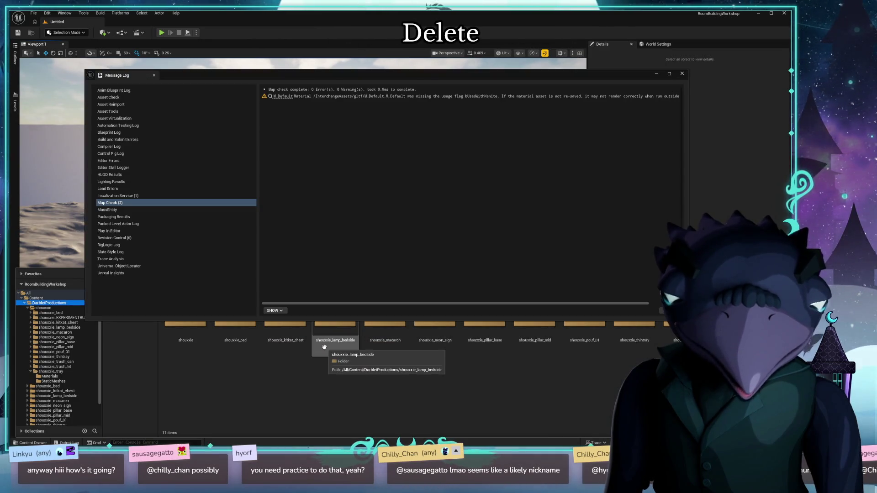
left_click(682, 74)
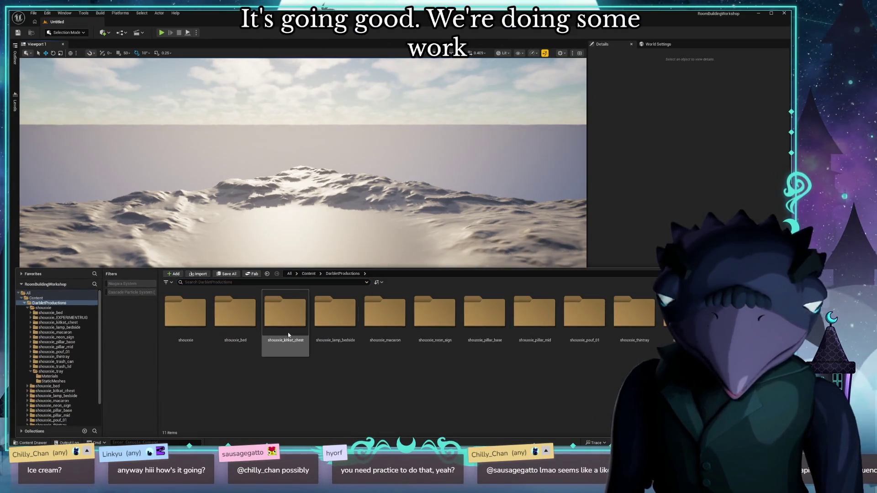
left_click(235, 317)
Move the remaining ten prop folders into shouxxie, leaving it the only folder in DarbletProductions.
left_click(684, 316, "shift")
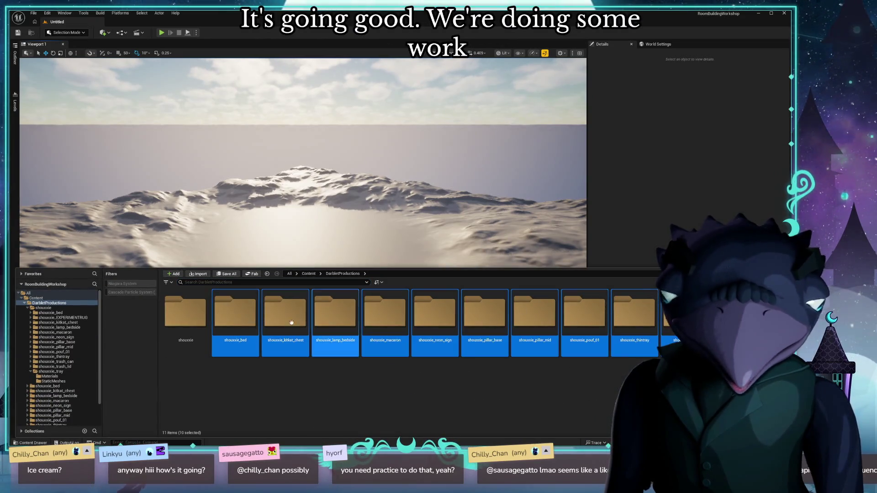
left_click_drag(213, 321, 188, 317)
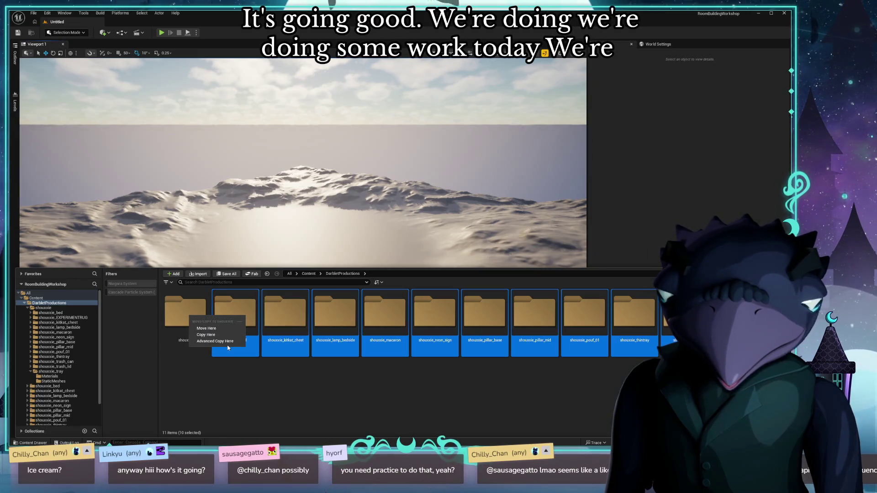
left_click(206, 327)
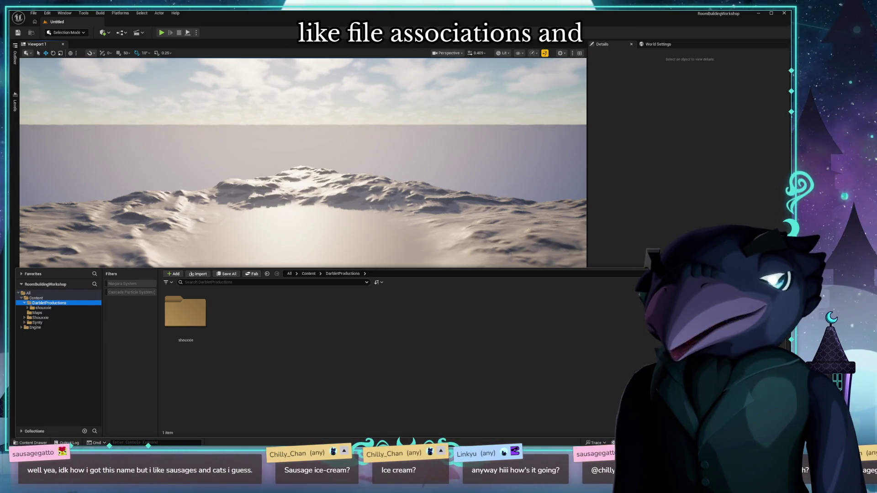
left_click(476, 334)
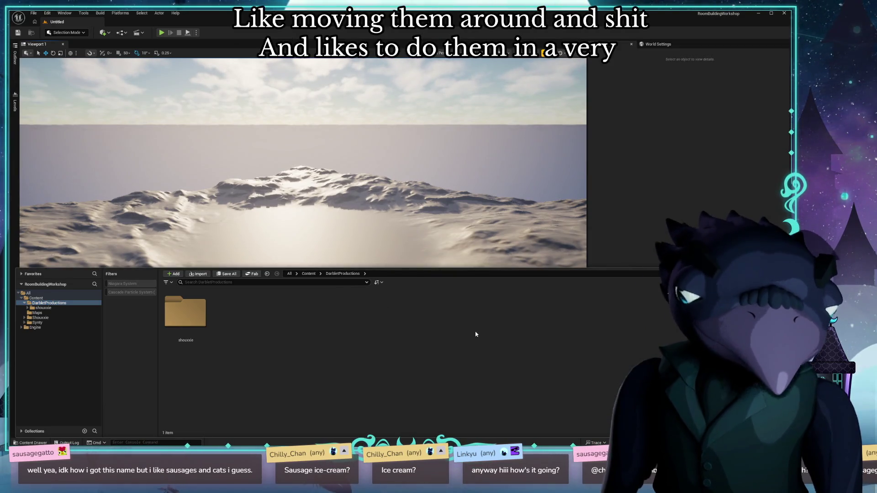
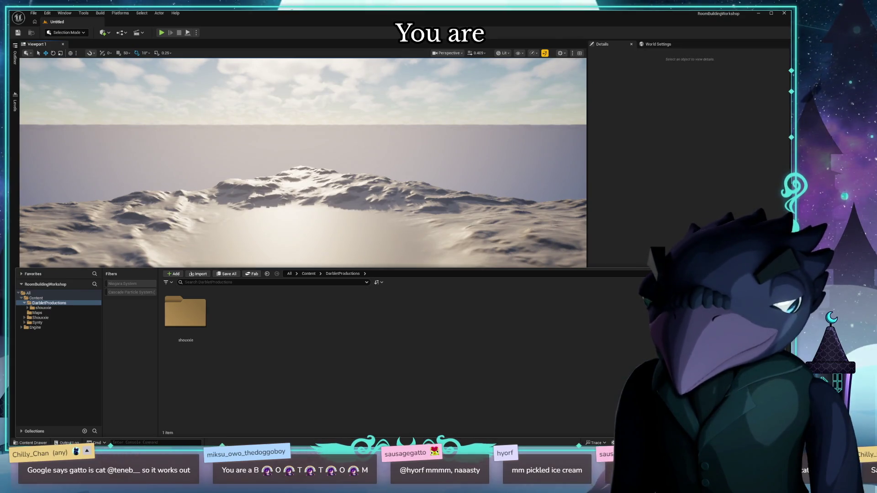
Create a new folder named palm inside DarbletProductions via the Content Browser context menu.
key("ctrl+space")
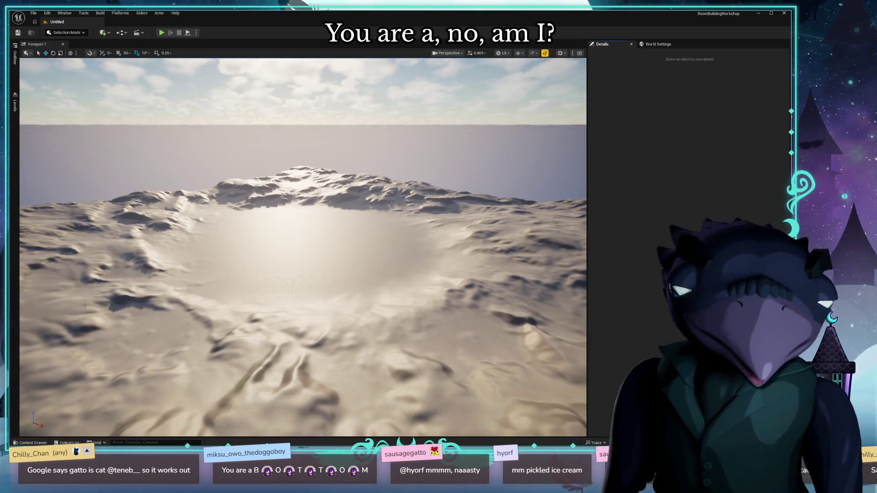
key("ctrl+space")
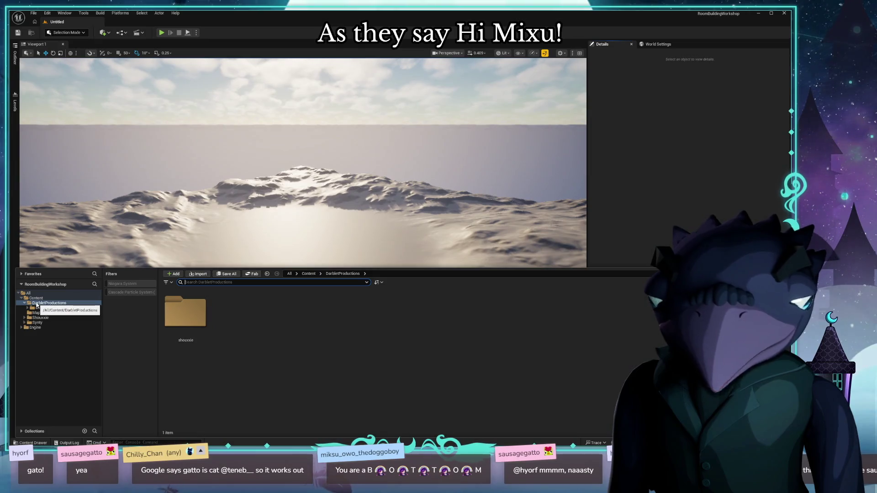
right_click(312, 335)
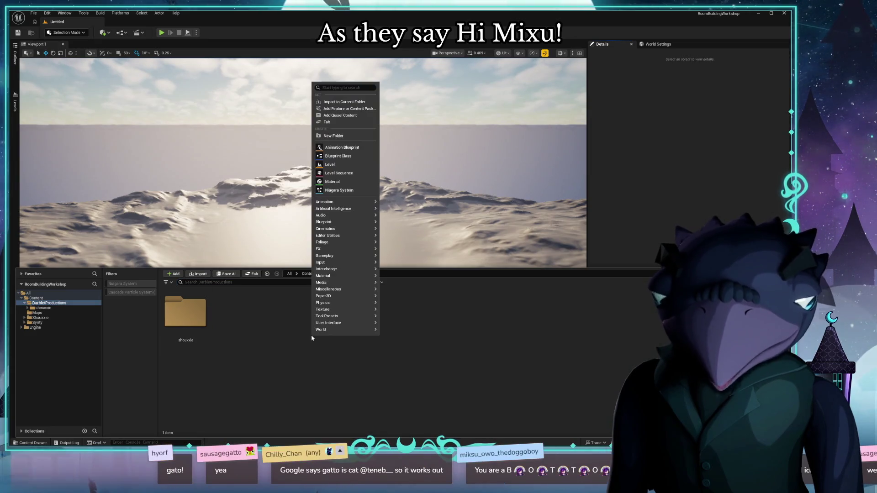
left_click(348, 136)
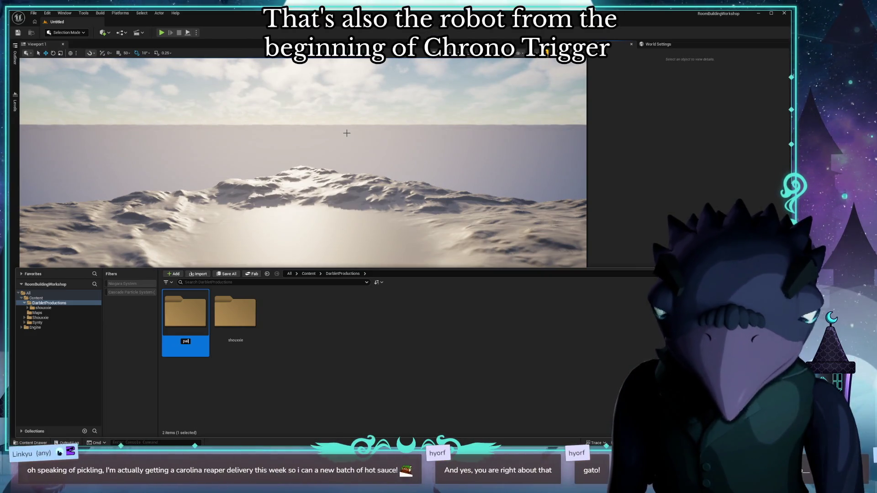
type("palm")
key("Return")
key("Return")
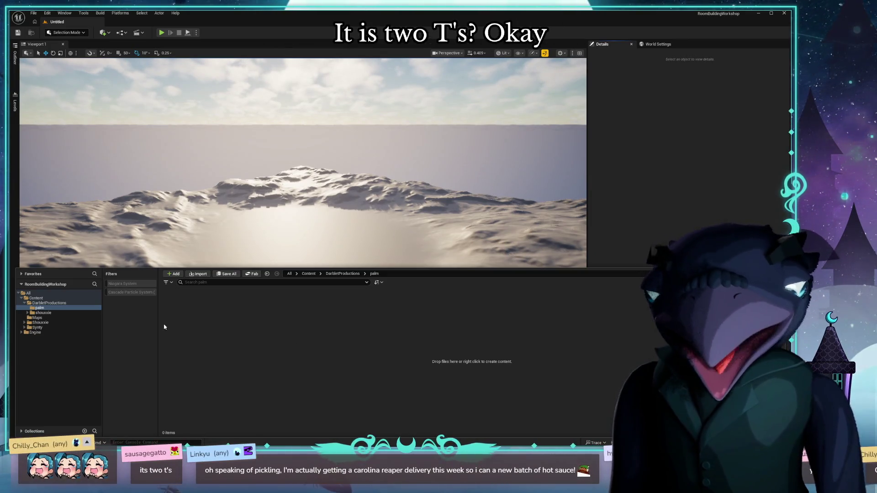
Start an import and browse to Documents > Blender > Darblet > palm exported models.
left_click(196, 277)
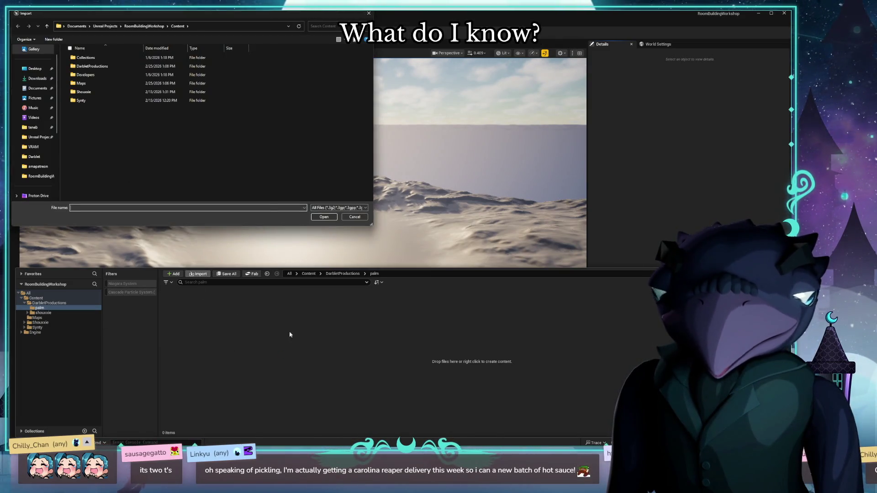
left_click(36, 88)
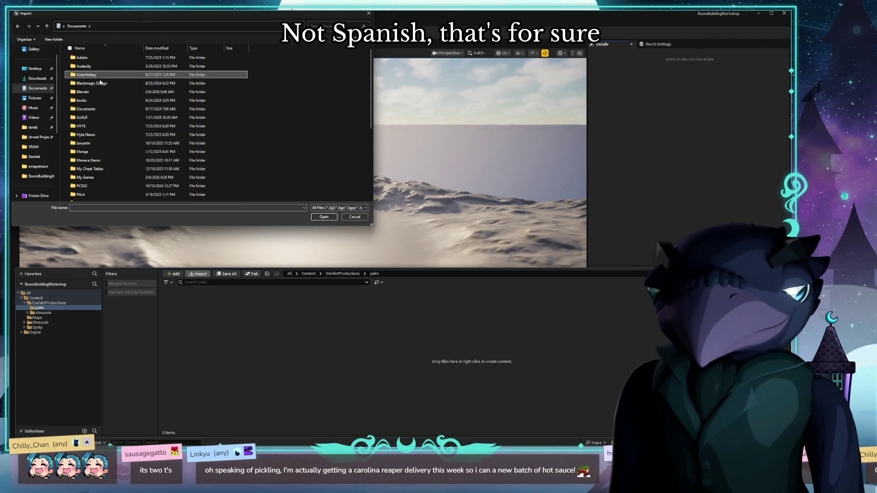
double_click(96, 91)
double_click(97, 117)
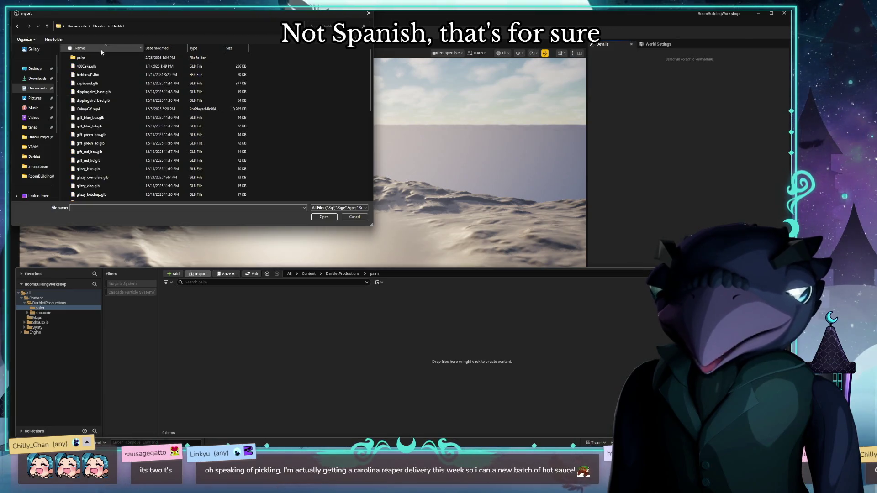
double_click(93, 76)
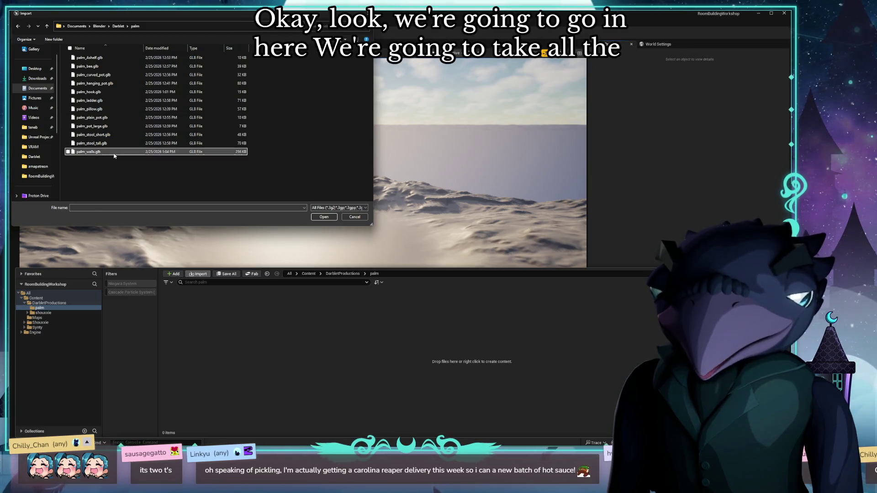
Import palm_walls.glb with default settings, then go to the Maps folder.
left_click(354, 216)
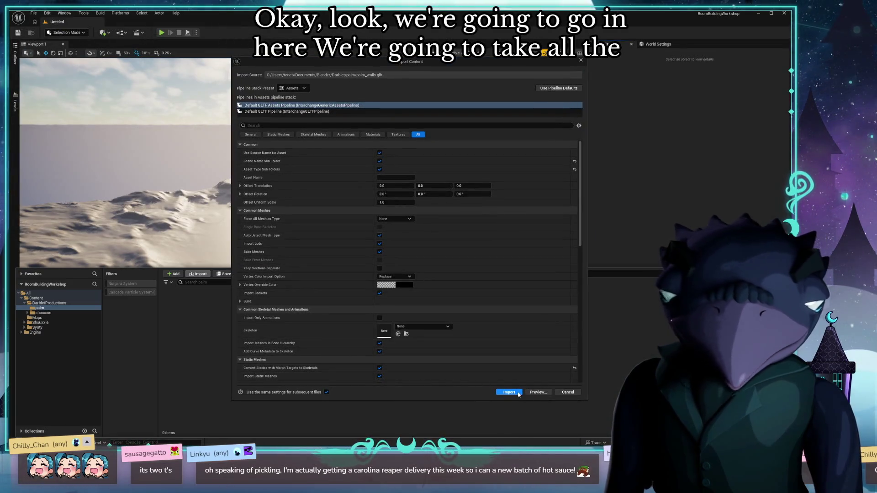
left_click(504, 390)
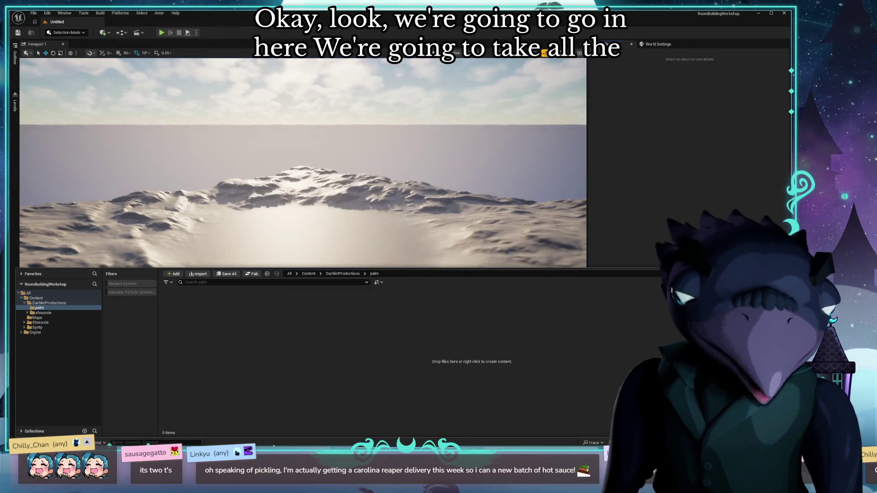
left_click(36, 318)
Add a new empty level named L_PalmsLoft in the Maps folder.
right_click(335, 337)
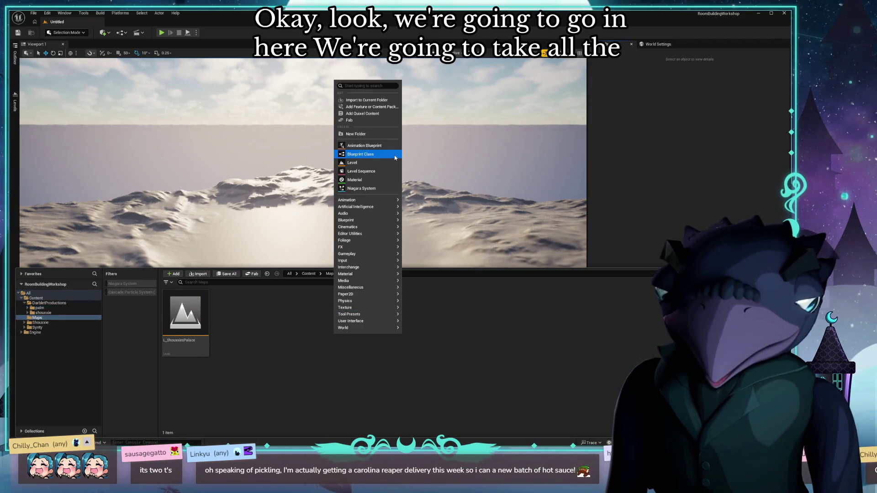
left_click(385, 134)
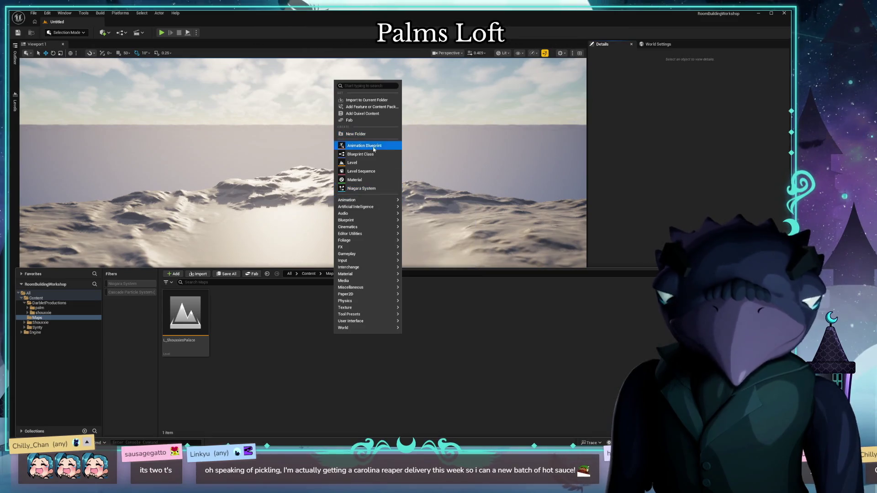
left_click(364, 163)
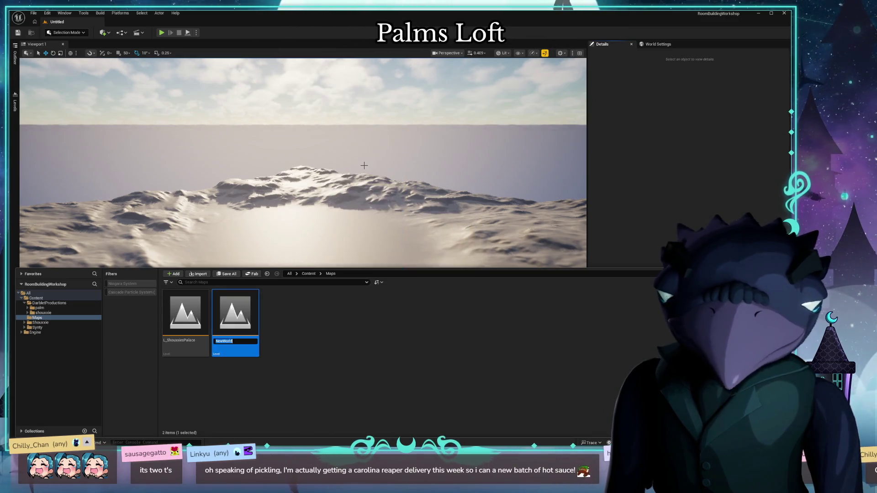
type(":")
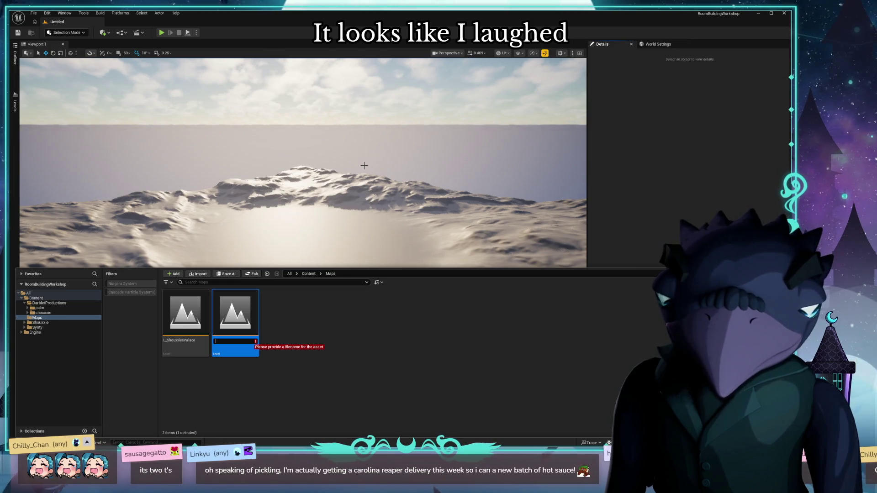
type("L_Palm")
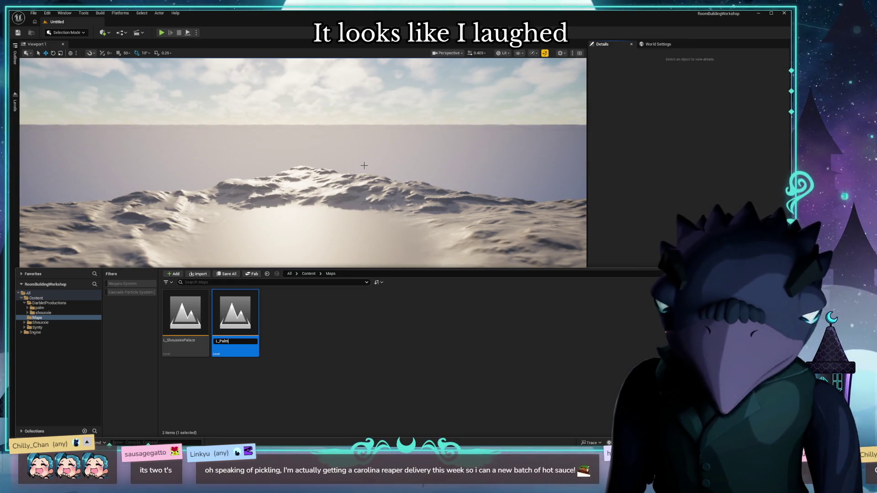
type("sLoft")
key("Return")
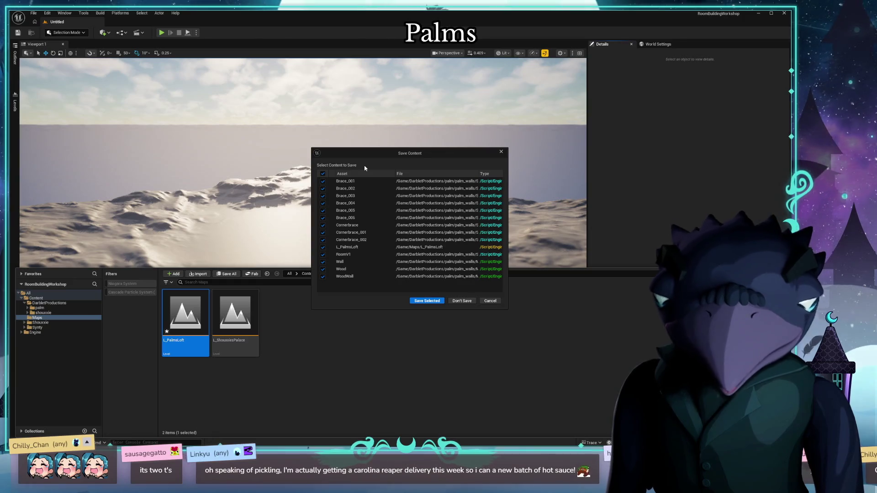
Save and open L_PalmsLoft, then return to the shouxxie content folder.
left_click(428, 301)
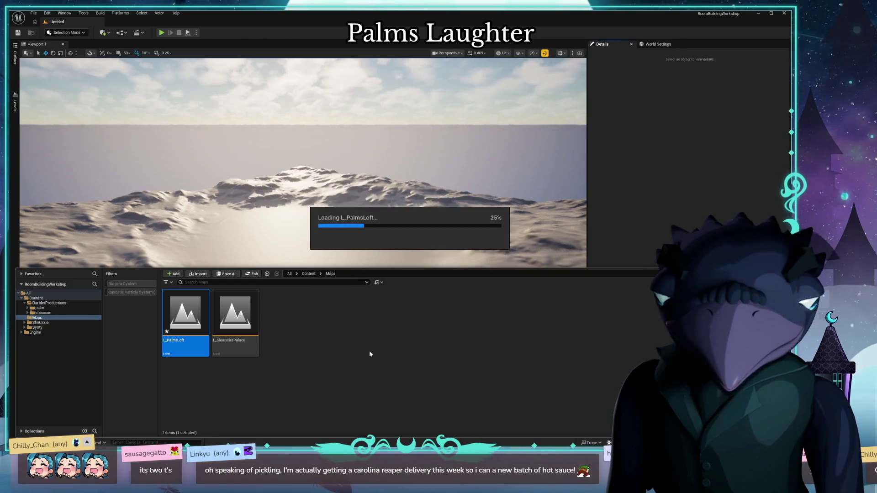
key("ctrl+space")
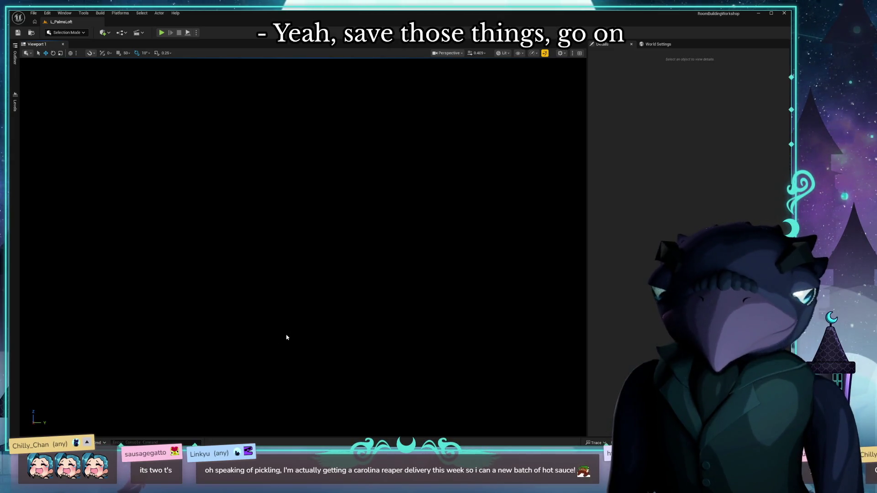
key("ctrl+space")
left_click(38, 313)
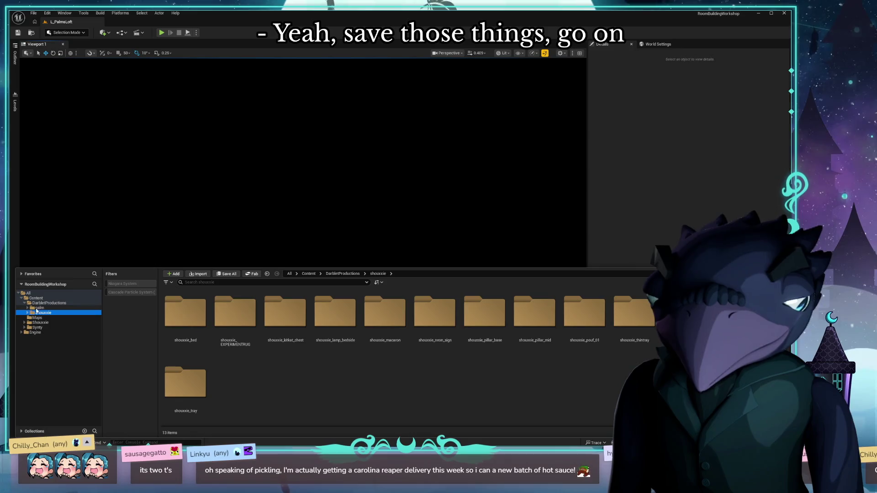
Inspect the imported Brace meshes in palm_walls/StaticMeshes, then go back to the palm folder.
left_click(48, 313)
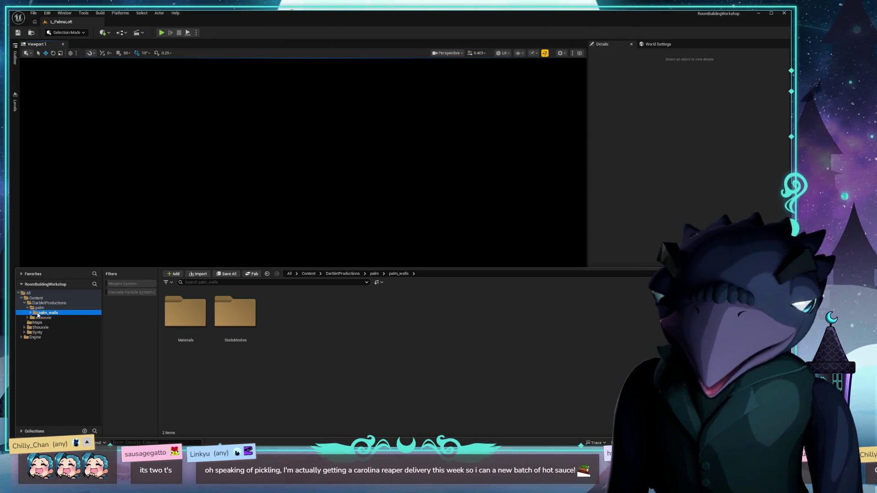
double_click(235, 312)
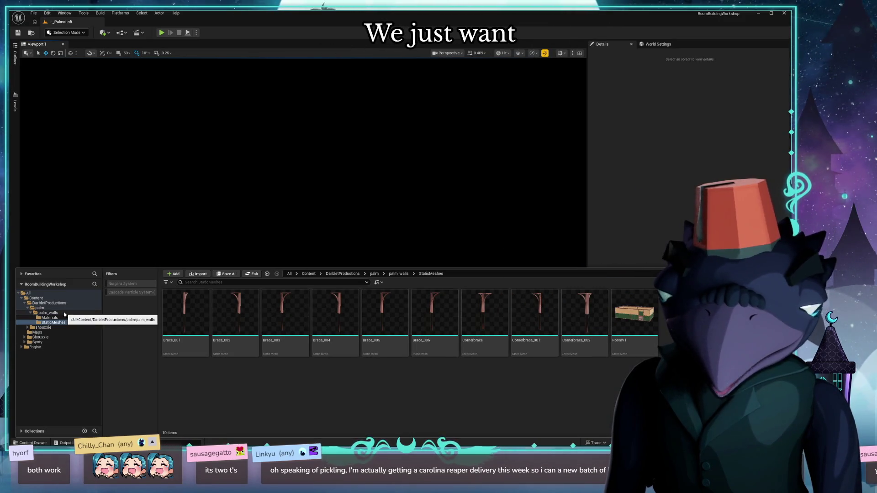
left_click(52, 312)
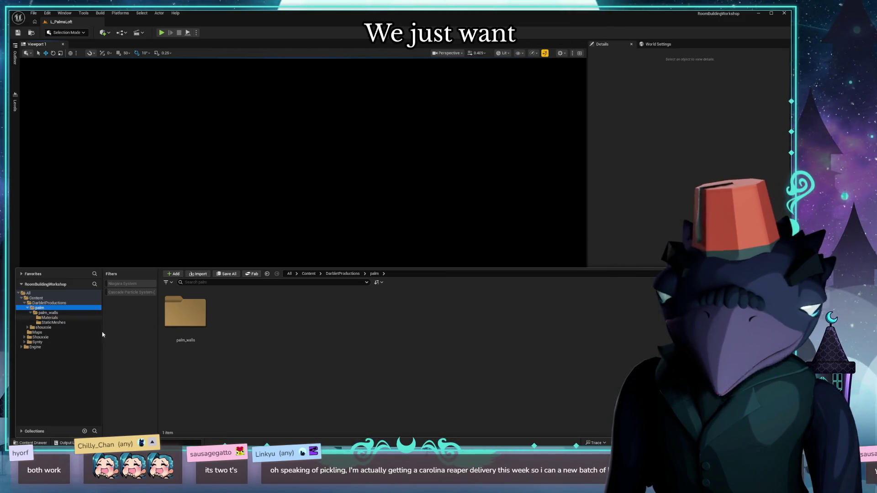
Delete the imported palm_walls folder and confirm the deletion prompt.
left_click(194, 316)
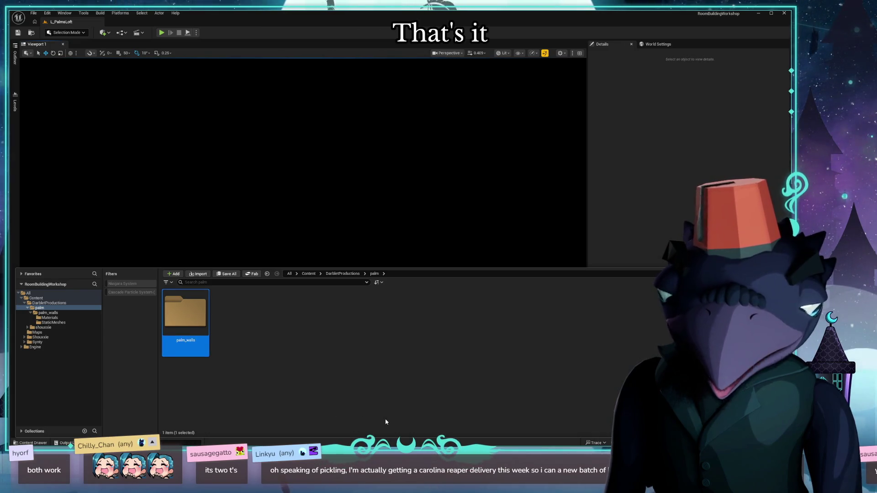
key("Delete")
left_click(400, 432)
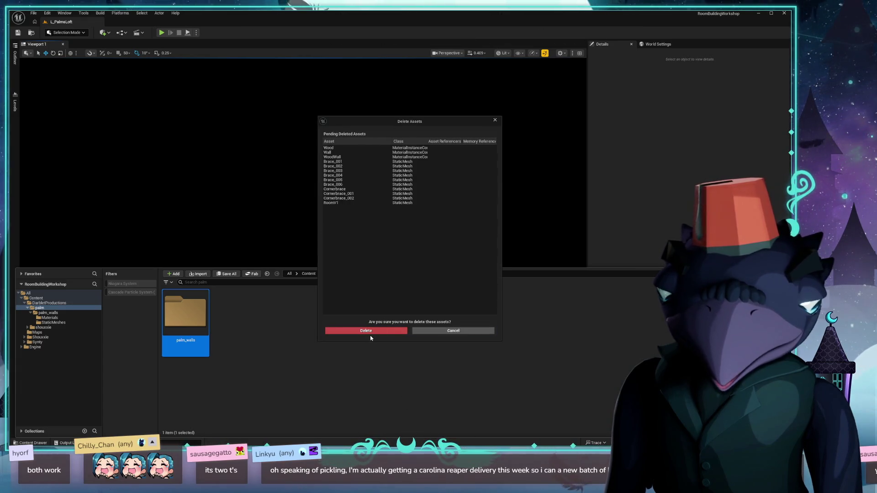
Permanently delete the palm_walls assets, fix up redirectors in palm, and switch to the FEZ Steam page browser.
left_click(371, 332)
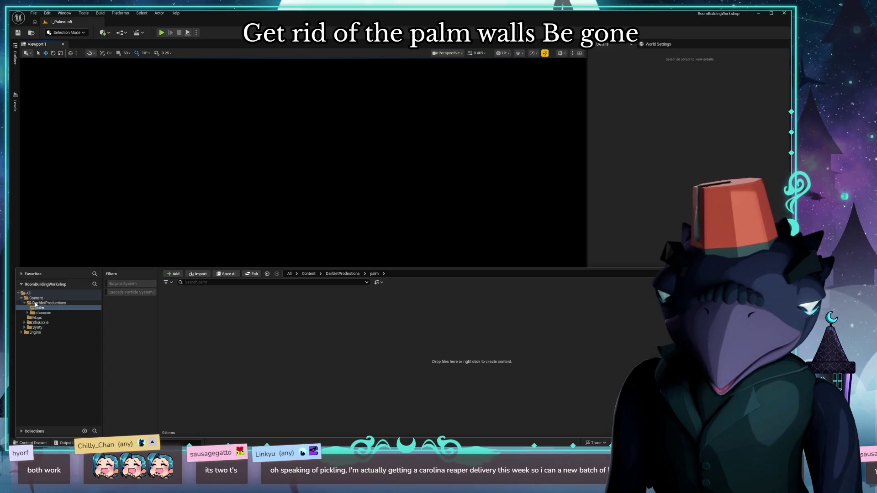
right_click(49, 311)
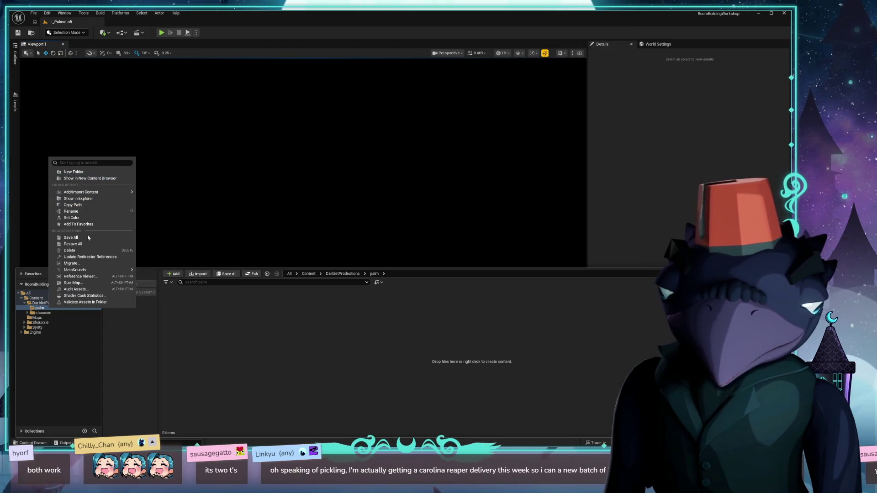
left_click(90, 258)
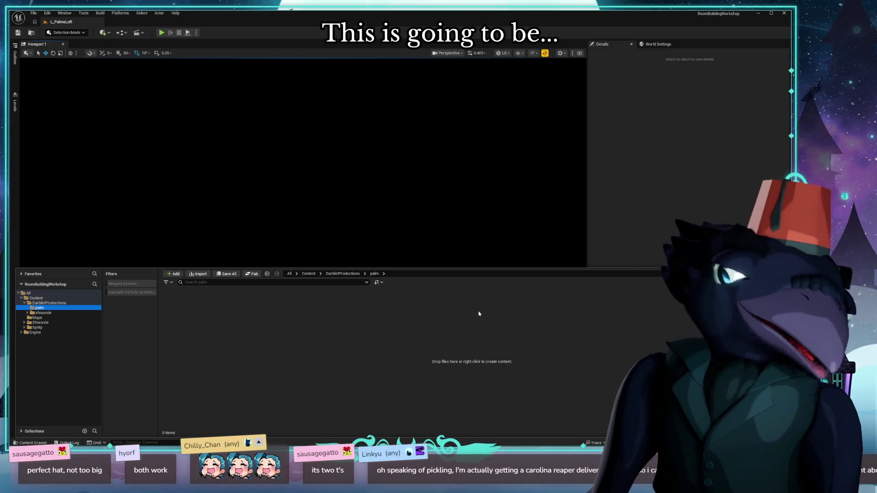
left_click(291, 261)
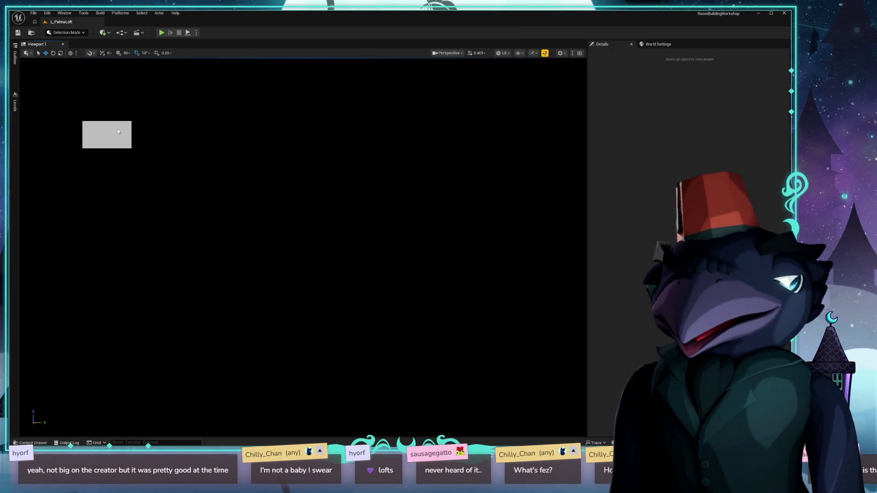
key("alt+Tab")
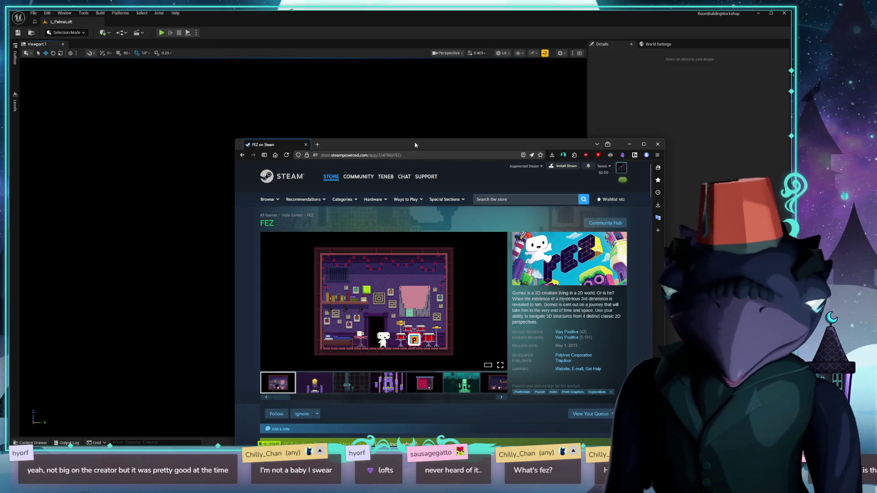
left_click_drag(415, 145, 400, 110)
double_click(395, 109)
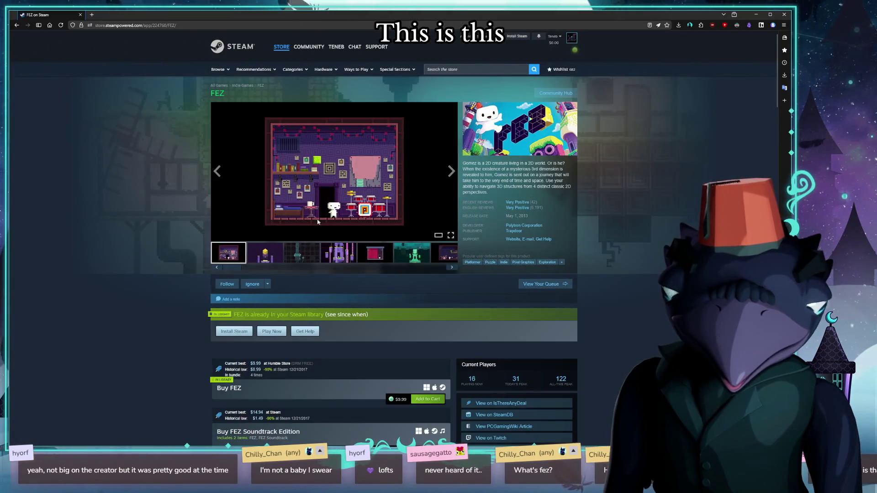
left_click(317, 222)
left_click(520, 275)
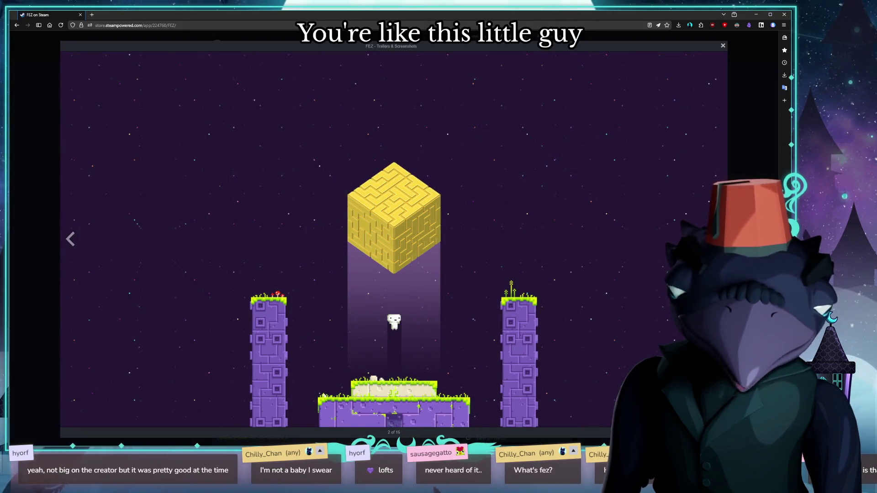
key("Right")
key("Right")
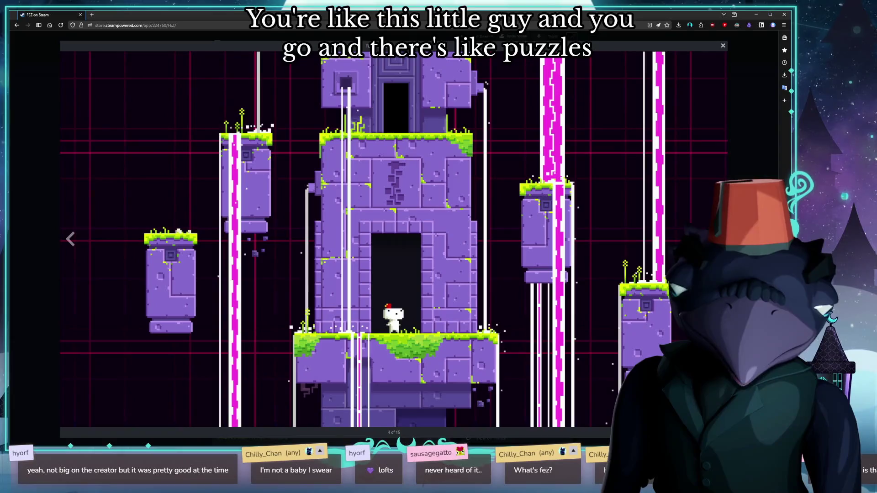
key("Right")
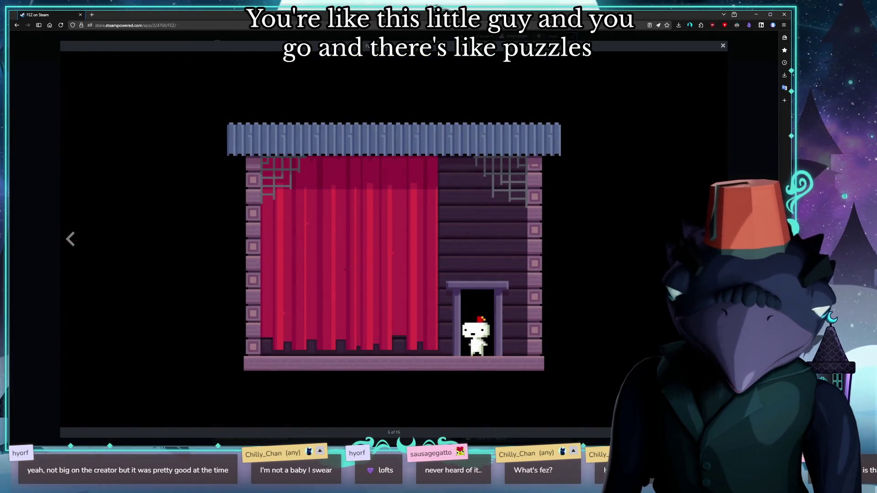
key("Right")
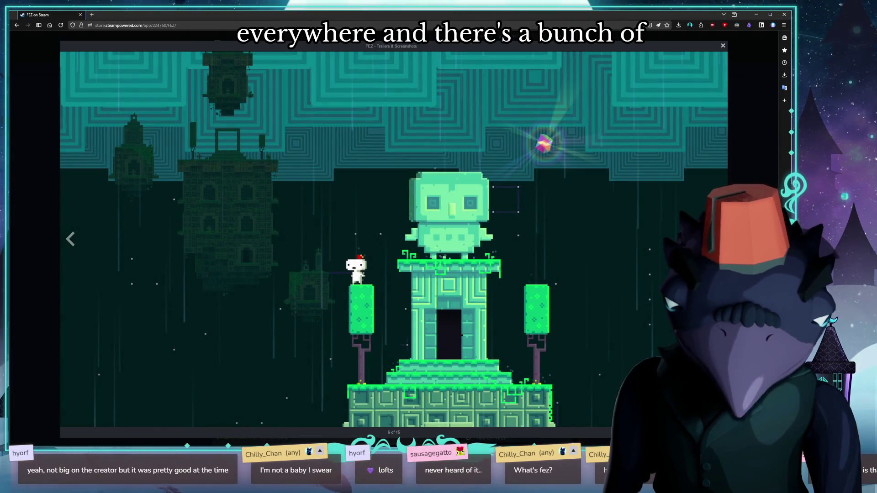
key("Right")
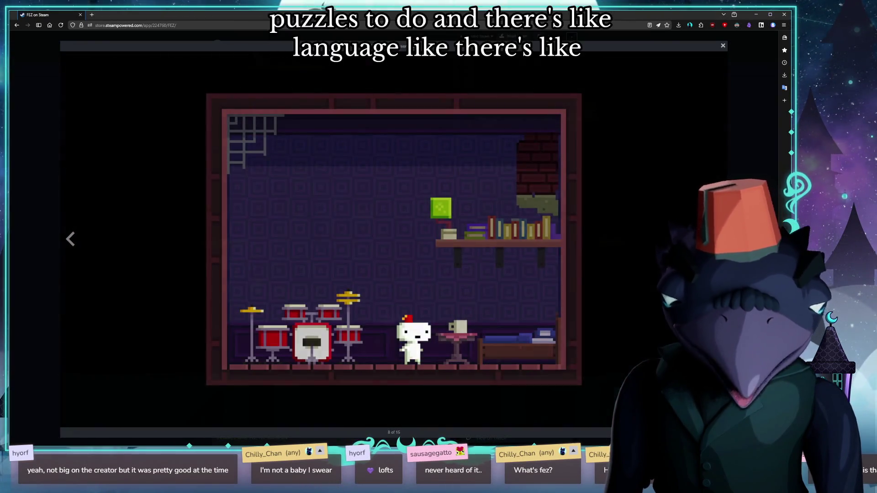
key("Right")
key("Right")
key("Right")
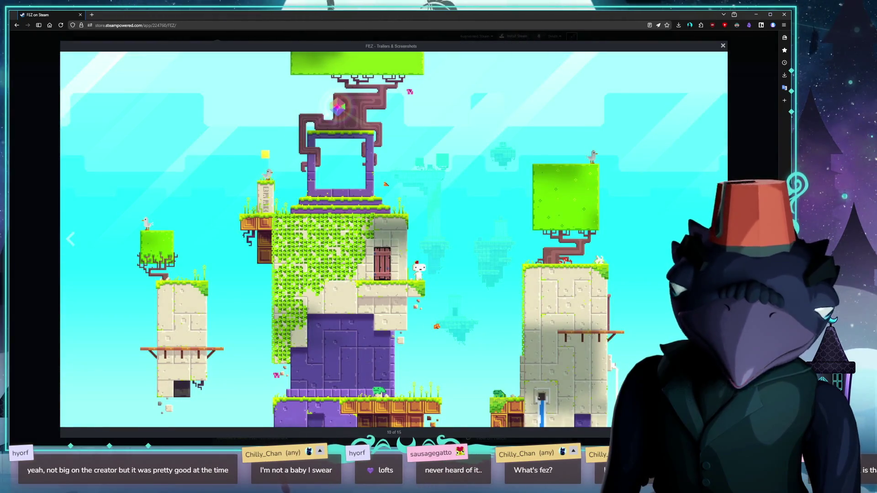
key("Escape")
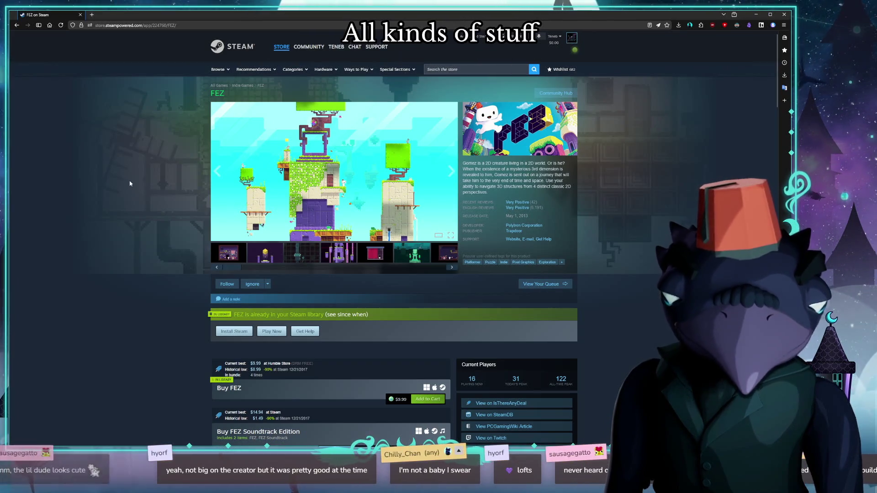
scroll(120, 175, "down", 1)
scroll(105, 160, "up", 2)
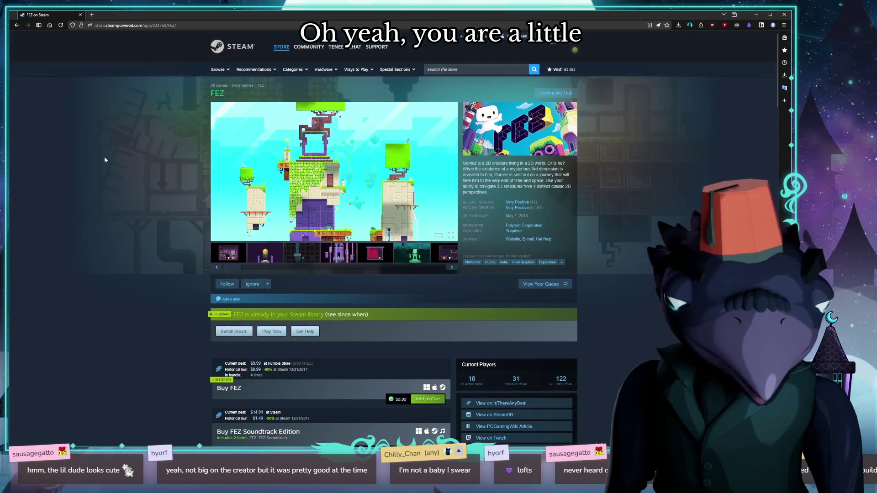
scroll(103, 169, "down", 4)
scroll(167, 172, "down", 4)
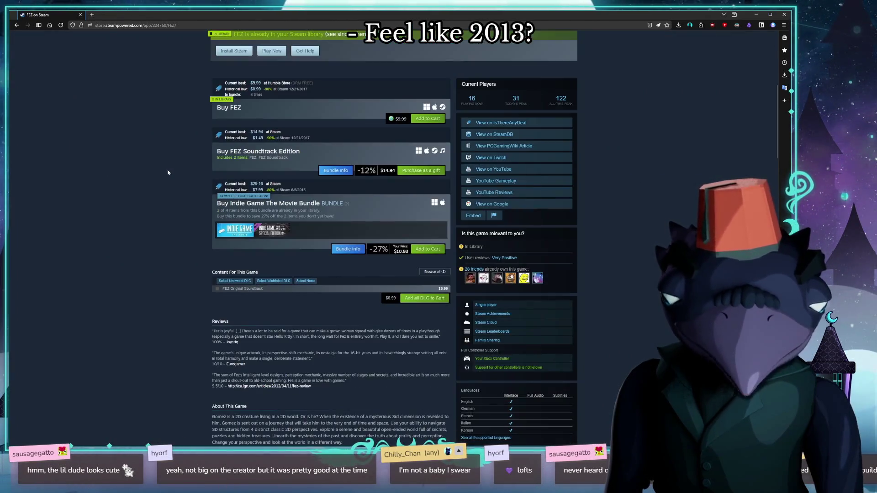
scroll(113, 158, "down", 1)
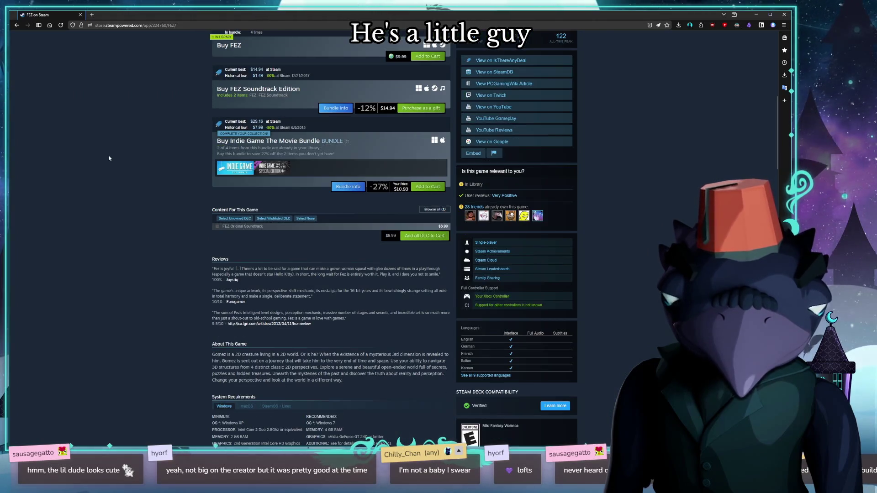
scroll(97, 159, "up", 4)
scroll(96, 158, "up", 1)
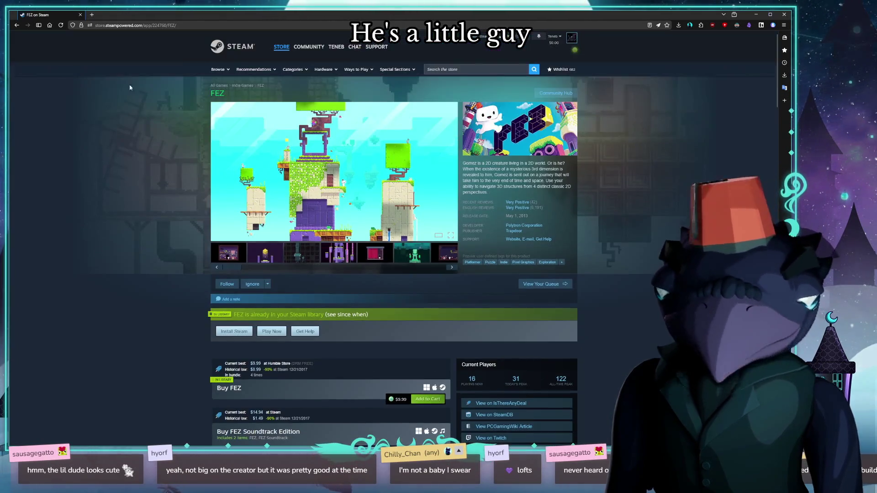
double_click(660, 15)
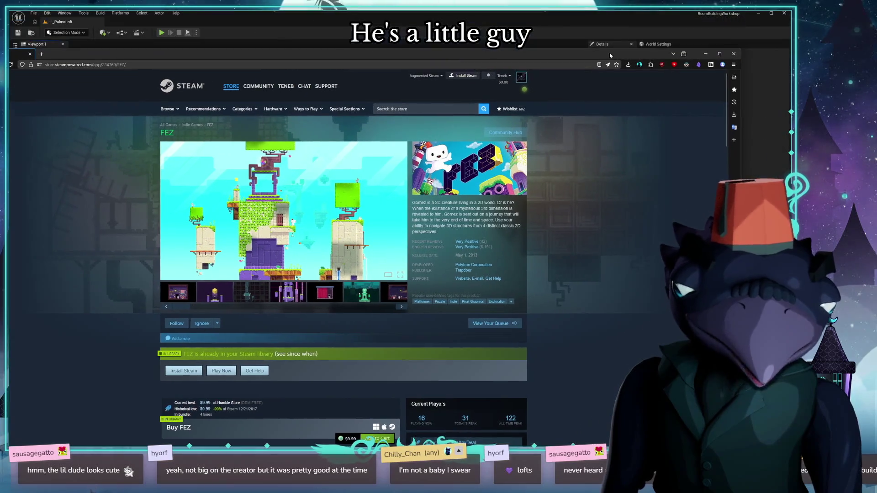
Close the browser window and Alt-Tab back to the editor showing the loft room.
left_click(735, 55)
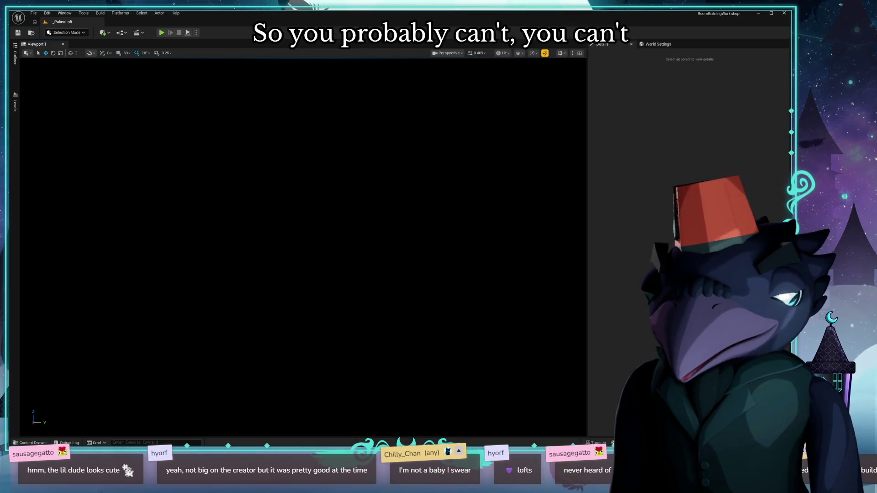
key("alt+Tab")
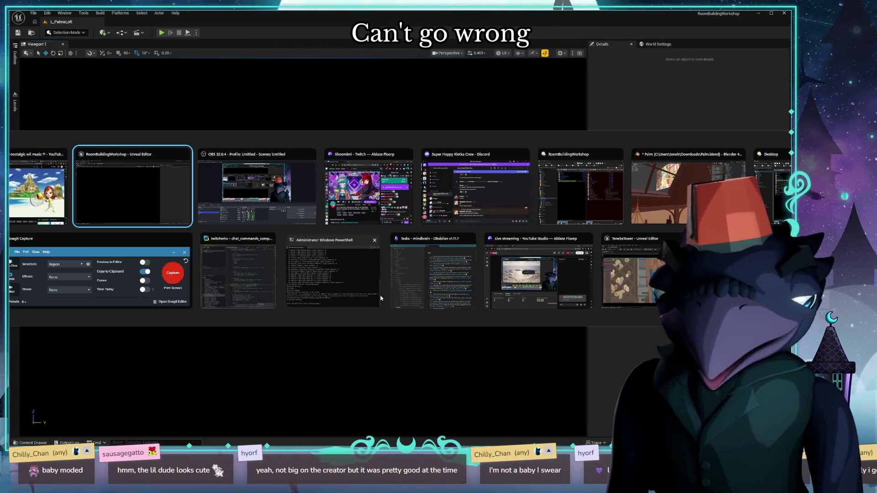
key("alt+Tab")
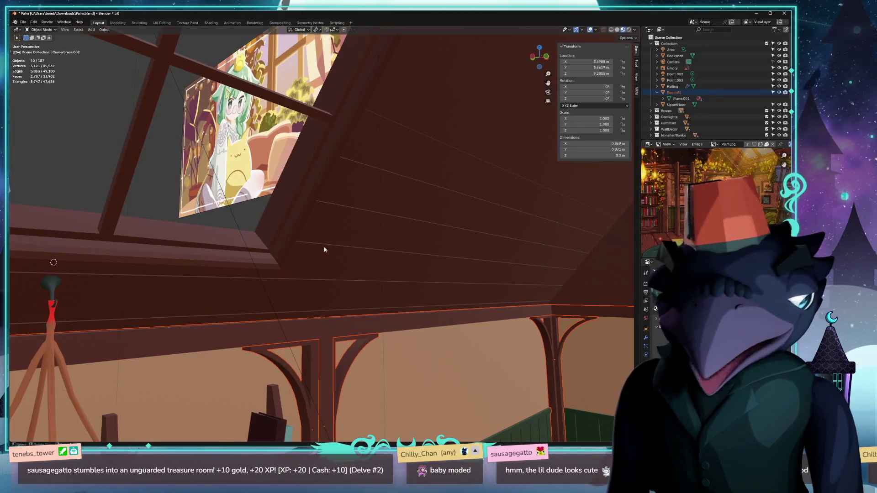
mouse_move(325, 249)
middle_mouse_down()
mouse_move(573, 260)
mouse_move(47, 265)
mouse_move(40, 254)
middle_mouse_up()
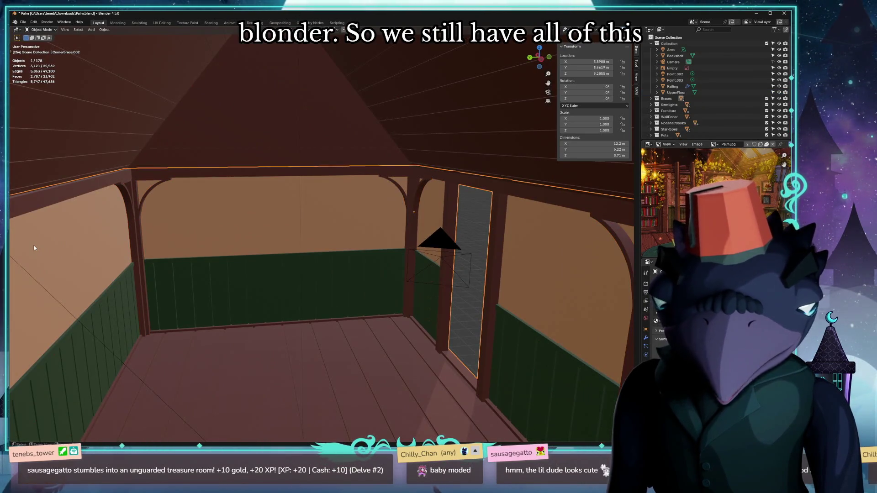
Clear the selected walls' location to the world origin with Alt+G and start an export.
key("alt+g")
mouse_move(33, 241)
middle_mouse_down()
mouse_move(112, 268)
mouse_move(113, 285)
middle_mouse_up()
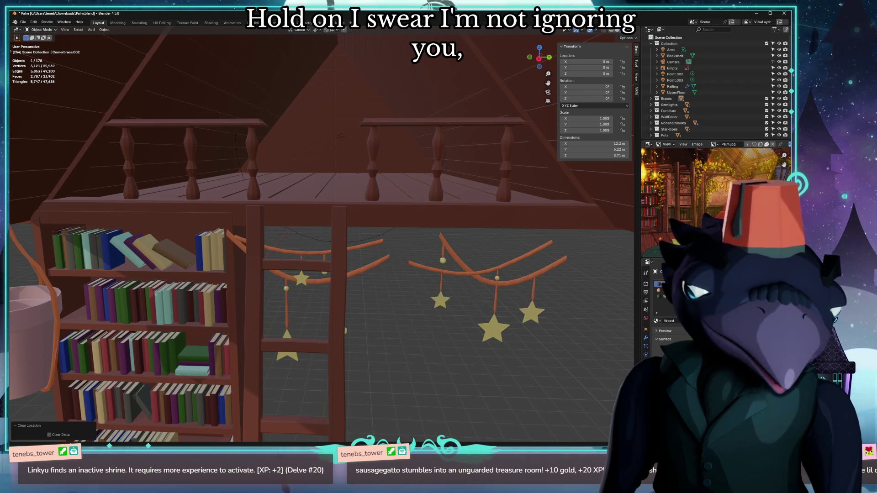
mouse_move(435, 313)
middle_mouse_down()
mouse_move(592, 325)
mouse_move(577, 323)
middle_mouse_up()
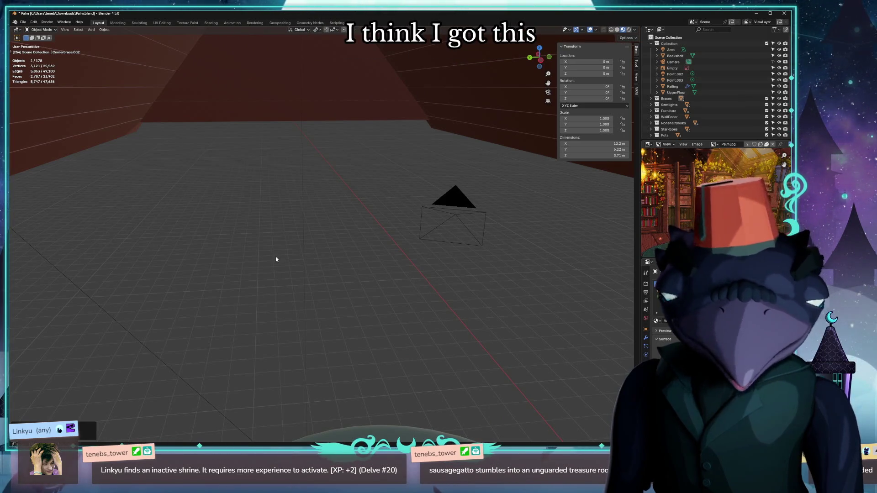
left_click(23, 22)
mouse_move(34, 115)
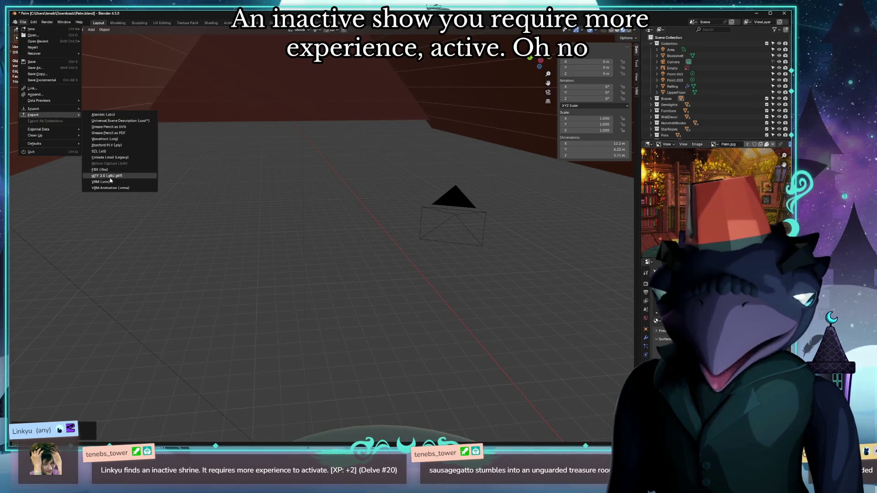
Export the walls as glTF 2.0 over palm_walls.glb in the palm folder.
left_click(106, 176)
left_click(336, 210)
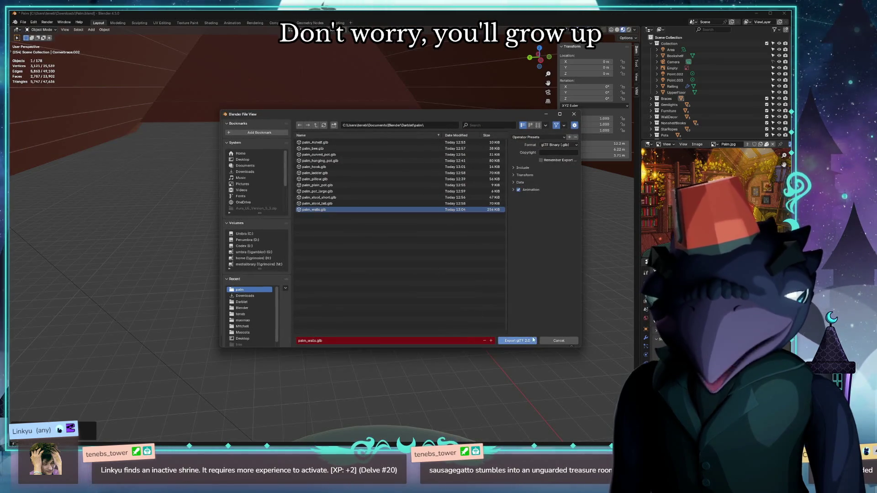
left_click(519, 341)
Undo the walls' location reset and switch back to the Unreal editor.
left_click(300, 283)
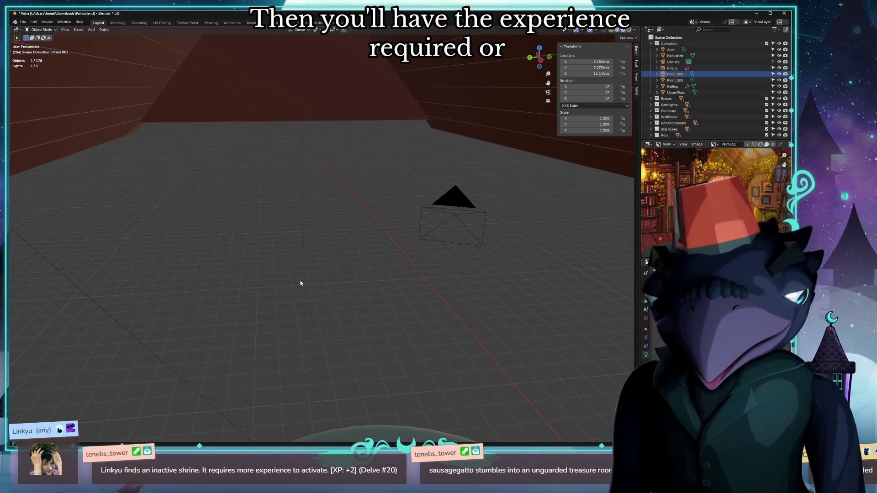
key("ctrl+z")
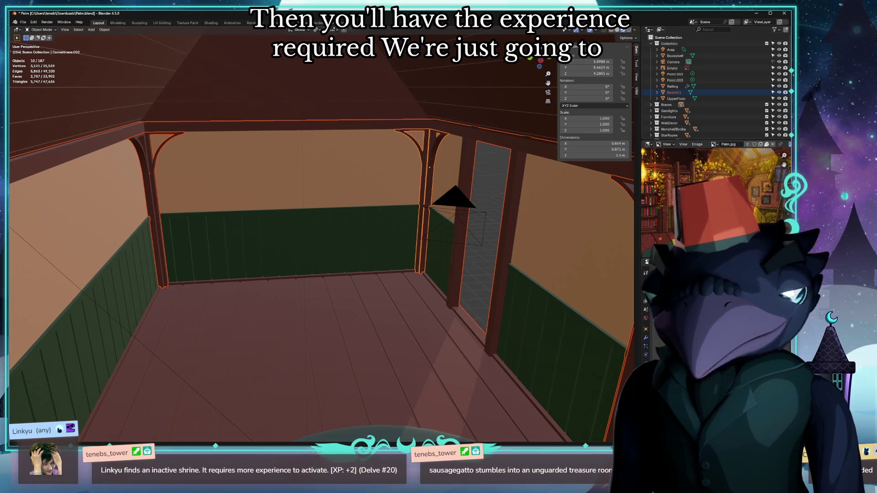
key("alt+Tab")
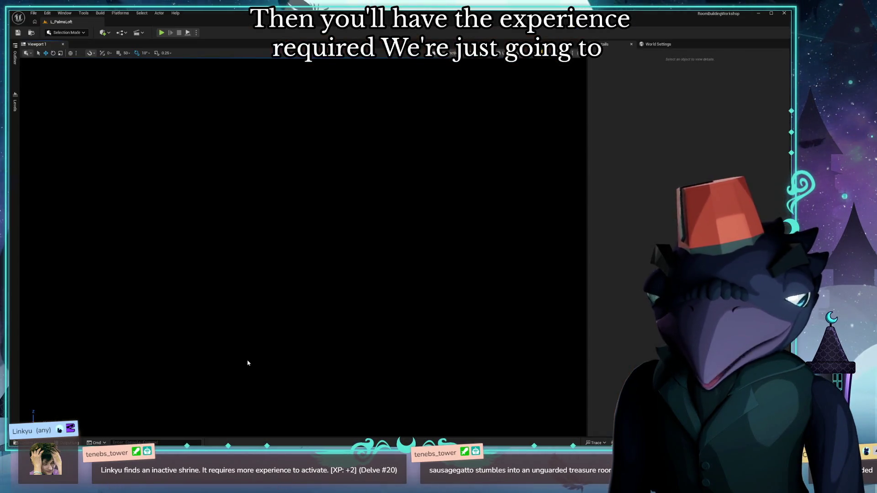
Import palm_walls.glb into the palm content folder with default settings.
key("ctrl+space")
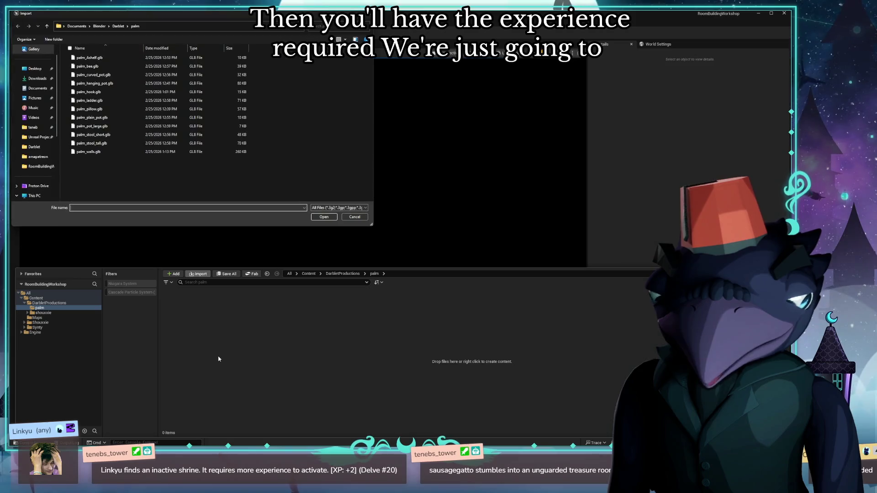
double_click(90, 151)
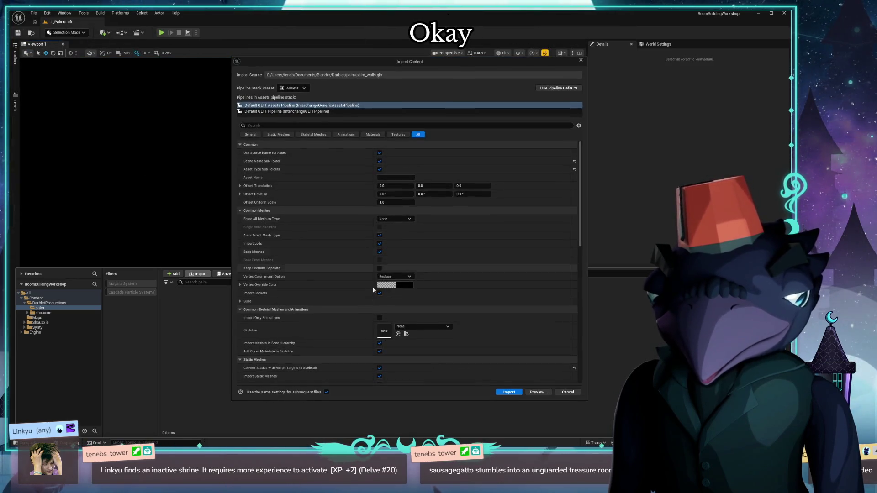
left_click(505, 389)
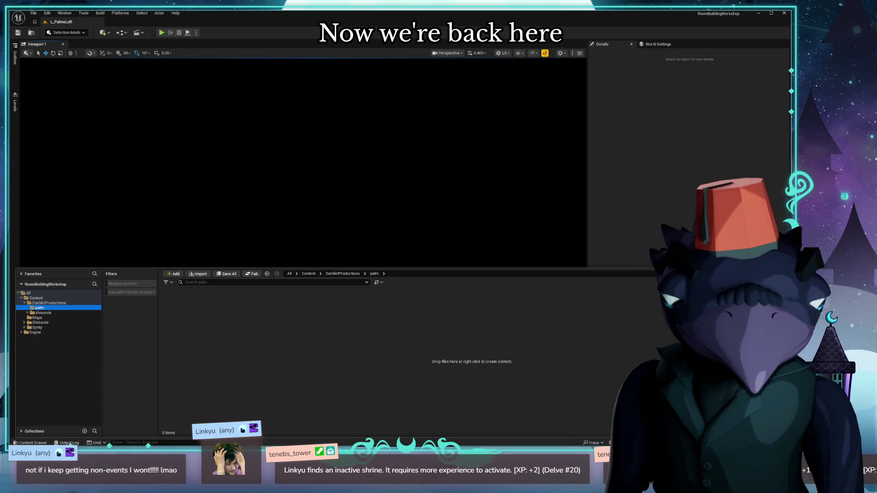